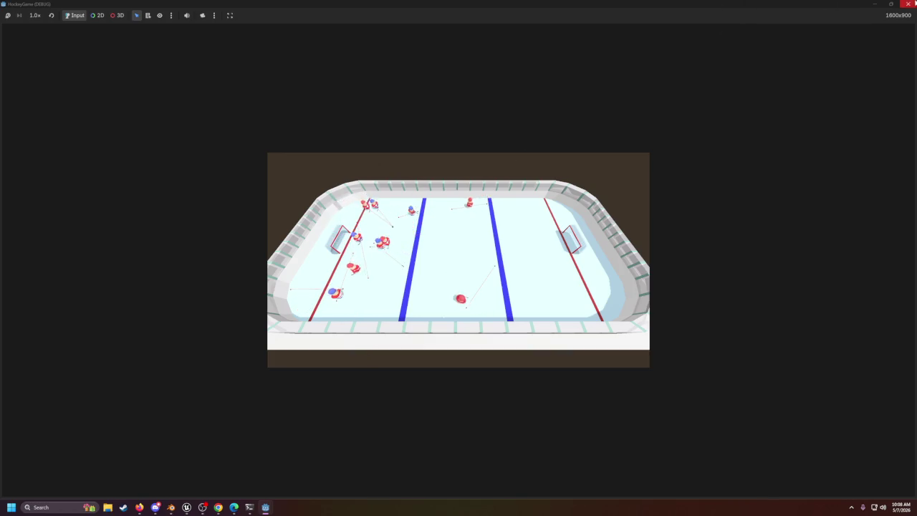
Step: Close the HockeyGame debug run and the Godot editor window
click(910, 4)
click(906, 4)
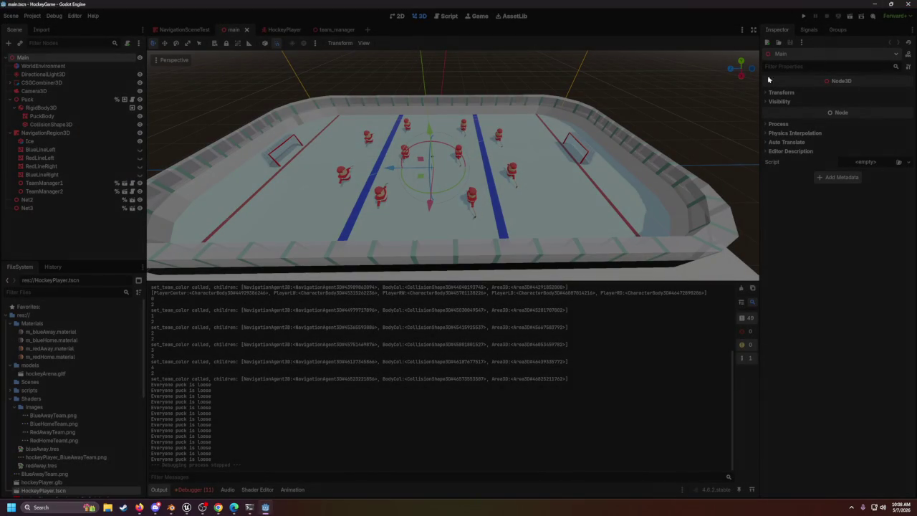
click(186, 508)
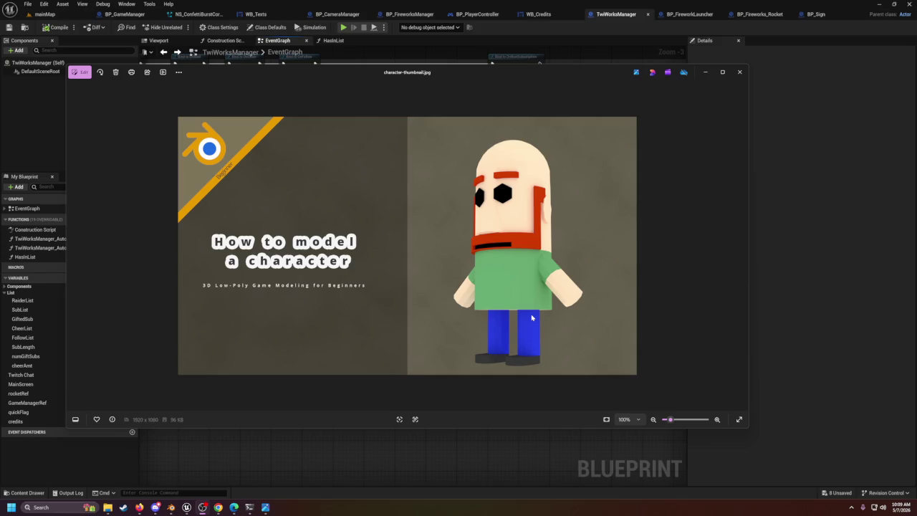
Step: Close the character-thumbnail.jpg image in Windows Photos
click(532, 256)
drag(534, 73, 539, 127)
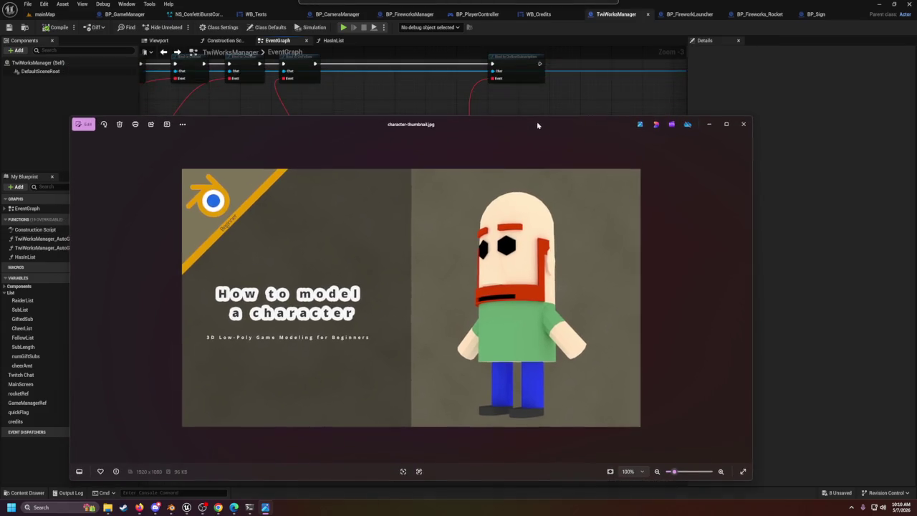
click(745, 126)
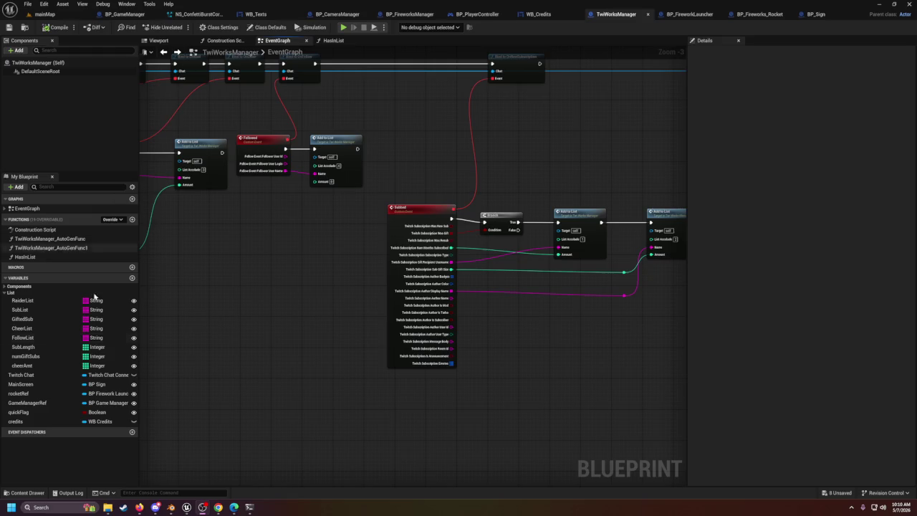
Step: Bring Hockey.blend forward, orbit to a level front view of the player, and deselect everything
click(171, 507)
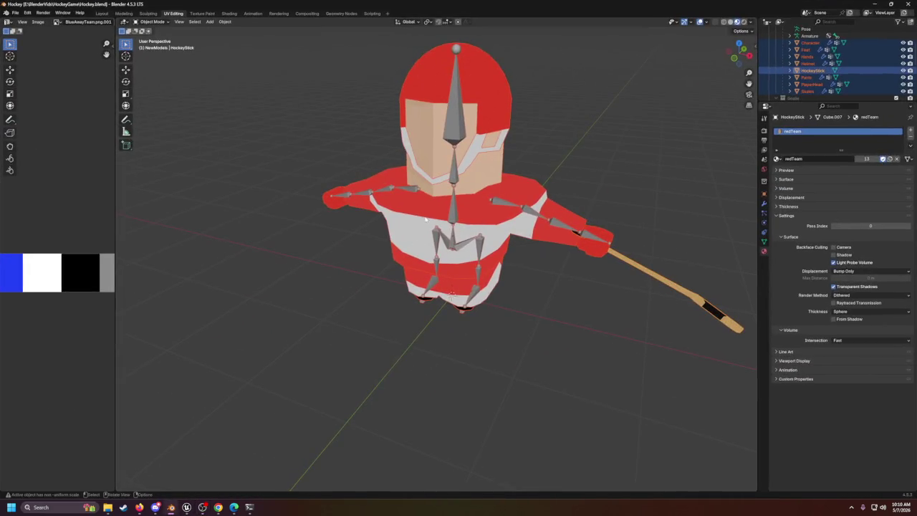
mouse_move(561, 213)
mouse_down()
mouse_move(449, 208)
mouse_move(466, 243)
mouse_move(506, 273)
mouse_move(409, 317)
mouse_move(501, 276)
mouse_move(422, 290)
mouse_up()
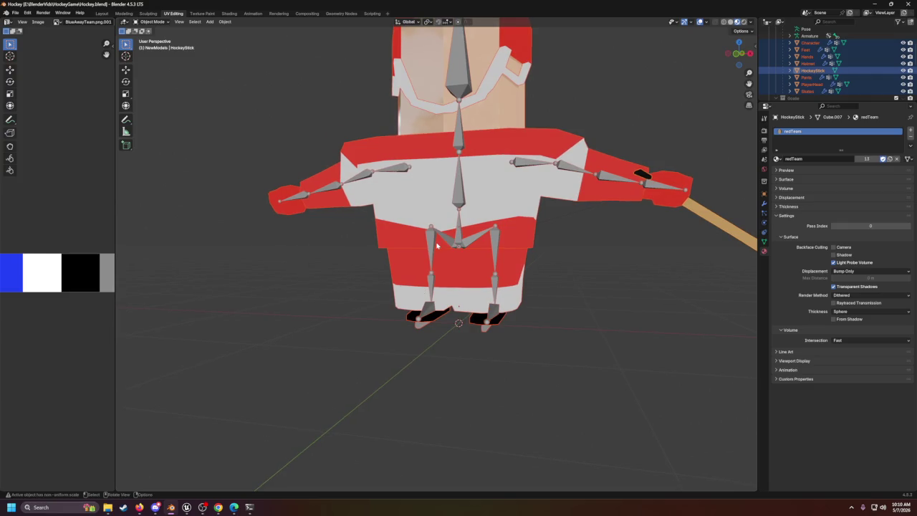
scroll(437, 246, down, 5)
click(504, 266)
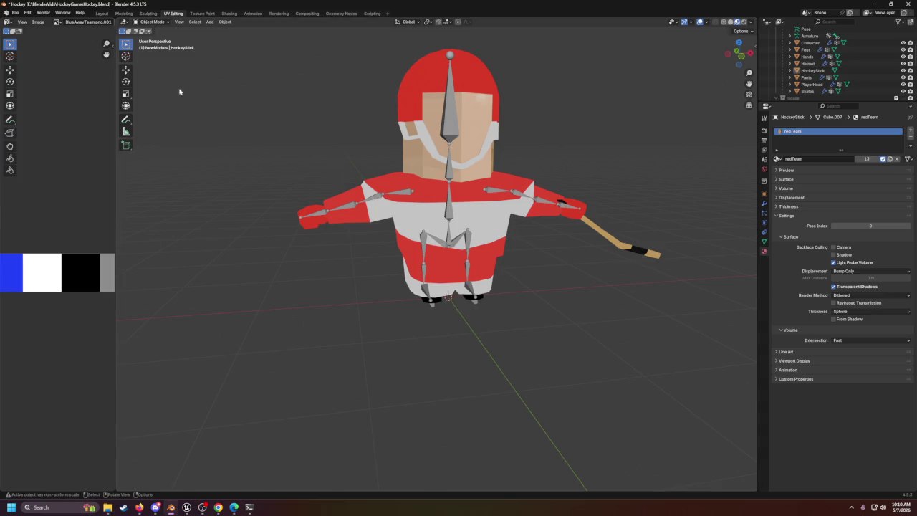
Step: In the Shading workspace, connect the BlueAwayTeam texture's Color to the Material Output Surface
click(229, 14)
scroll(644, 387, up, 2)
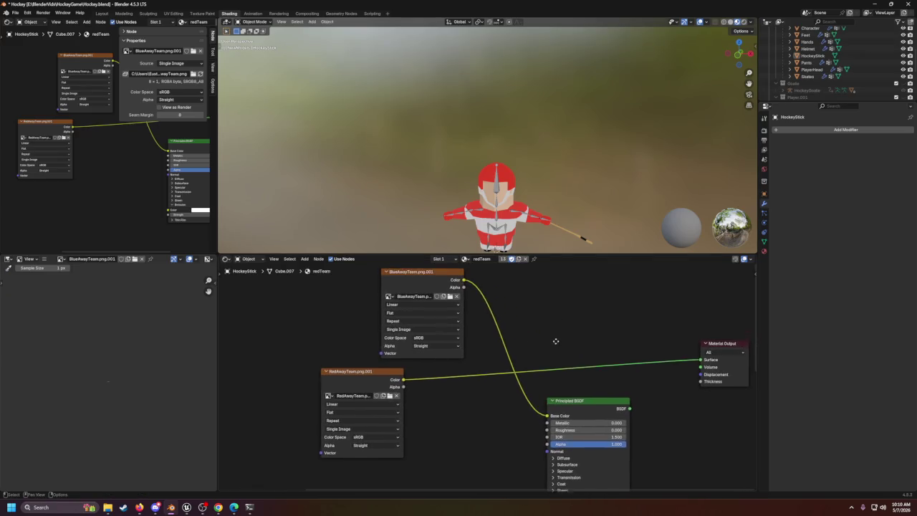
mouse_move(549, 332)
mouse_down()
mouse_move(475, 318)
mouse_move(421, 321)
mouse_up()
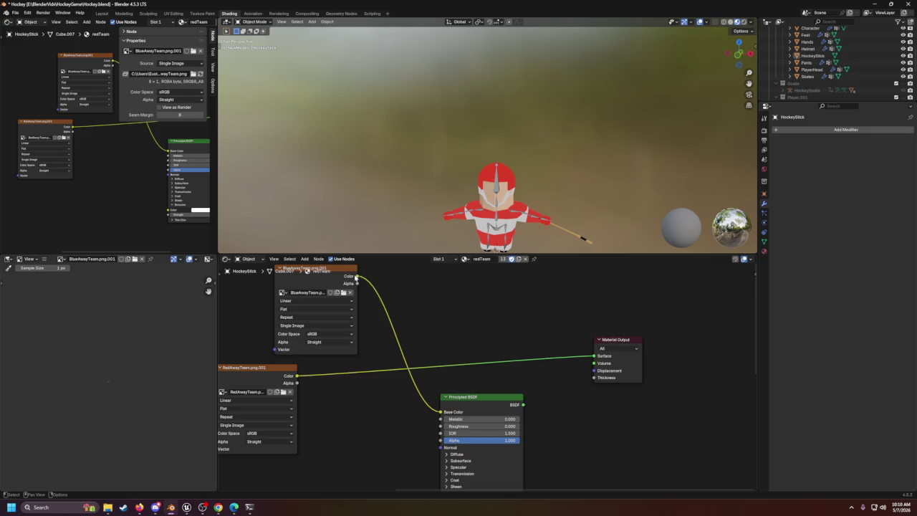
mouse_move(356, 277)
mouse_down()
mouse_move(409, 304)
mouse_move(594, 356)
mouse_up()
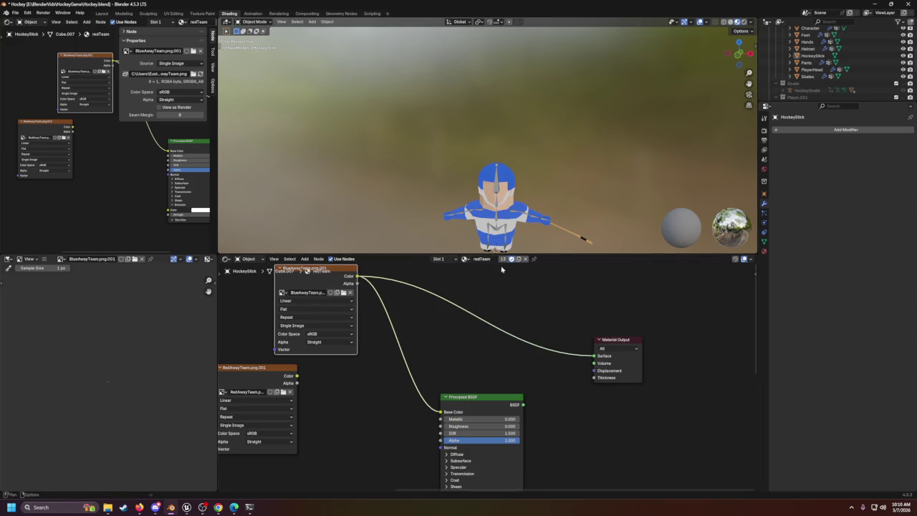
Step: Enlarge the 3D preview and orbit around the hockey player to inspect the blue-and-white kit
mouse_move(574, 253)
mouse_down()
mouse_move(570, 287)
mouse_move(552, 306)
mouse_up()
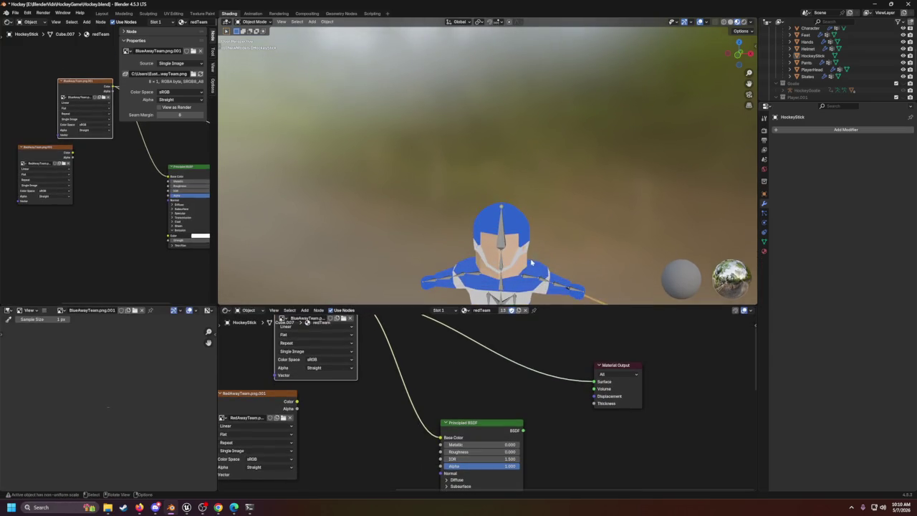
scroll(431, 209, up, 6)
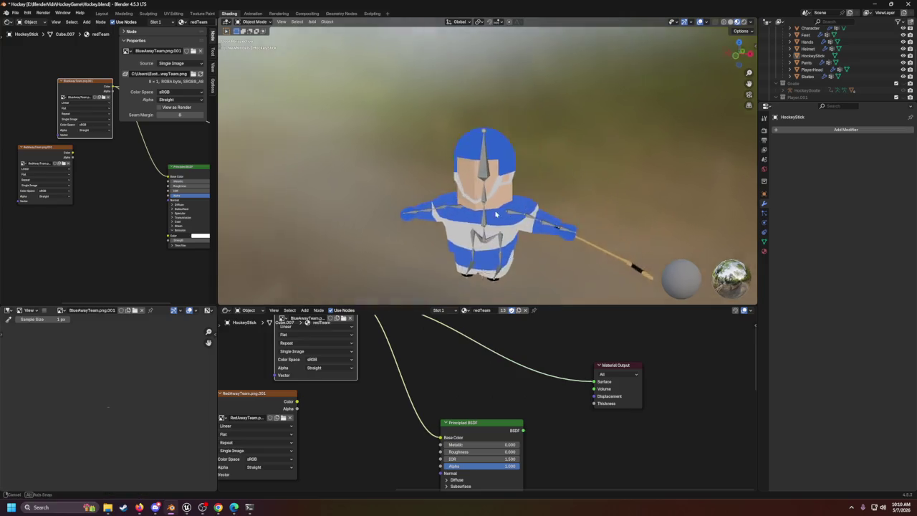
scroll(430, 209, down, 8)
drag(537, 245, 468, 250)
scroll(469, 250, up, 5)
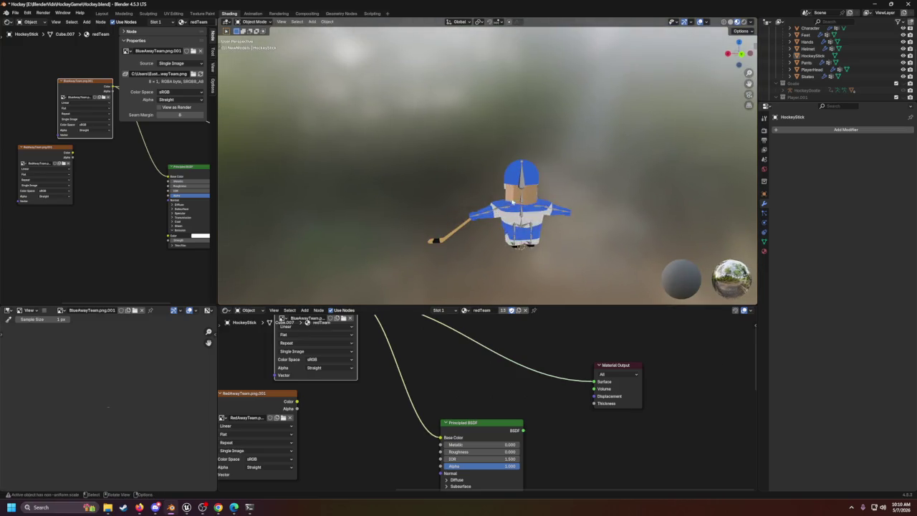
scroll(441, 163, up, 4)
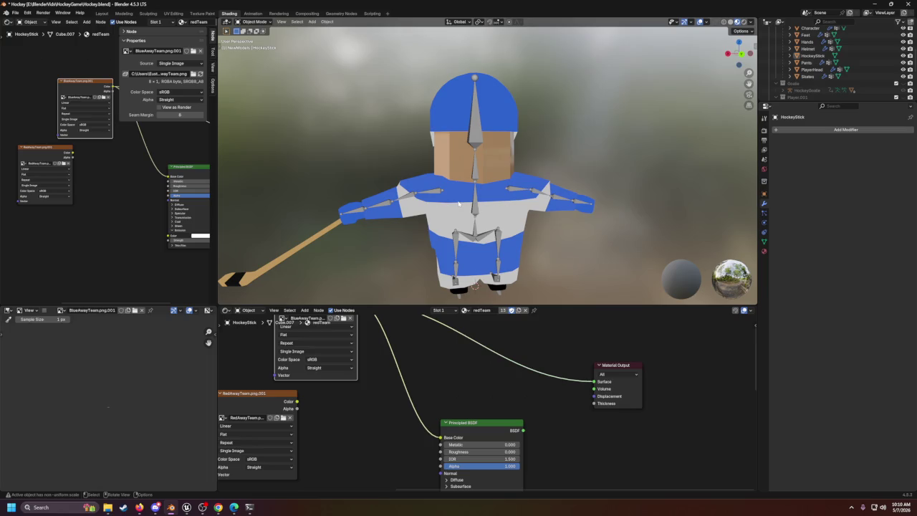
mouse_move(432, 166)
mouse_down()
mouse_move(497, 143)
mouse_move(587, 158)
mouse_move(582, 168)
mouse_up()
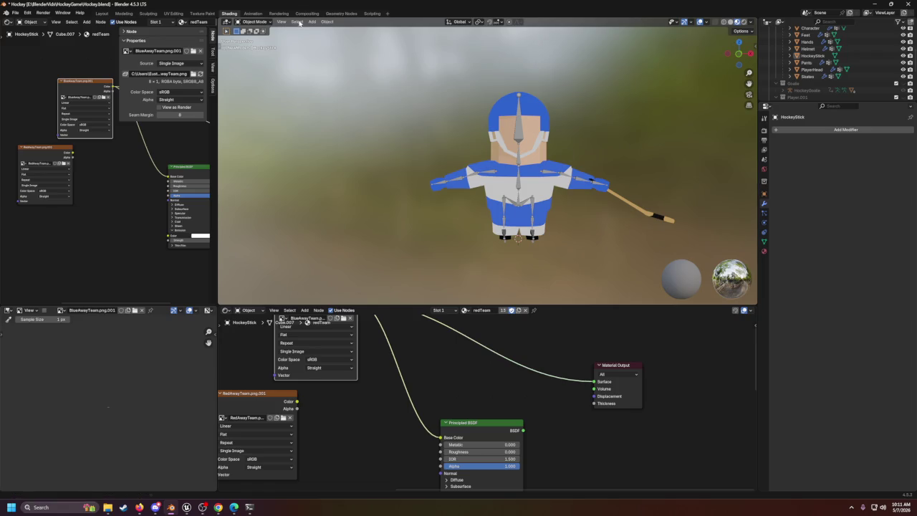
mouse_move(500, 183)
mouse_down()
mouse_move(473, 185)
mouse_move(498, 188)
mouse_up()
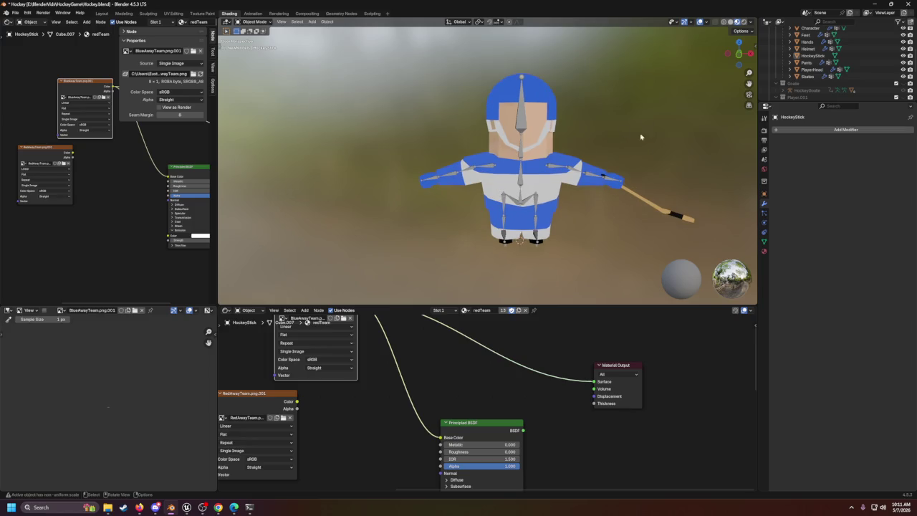
click(187, 507)
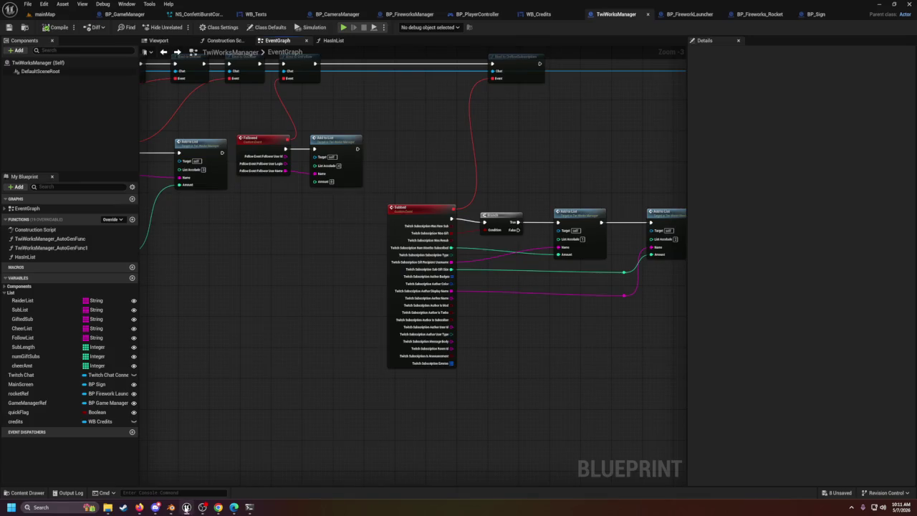
Step: Inspect the WB_Credits event graph down to its disabled nodes, then go to the mainMap level
scroll(322, 247, down, 4)
scroll(315, 258, down, 2)
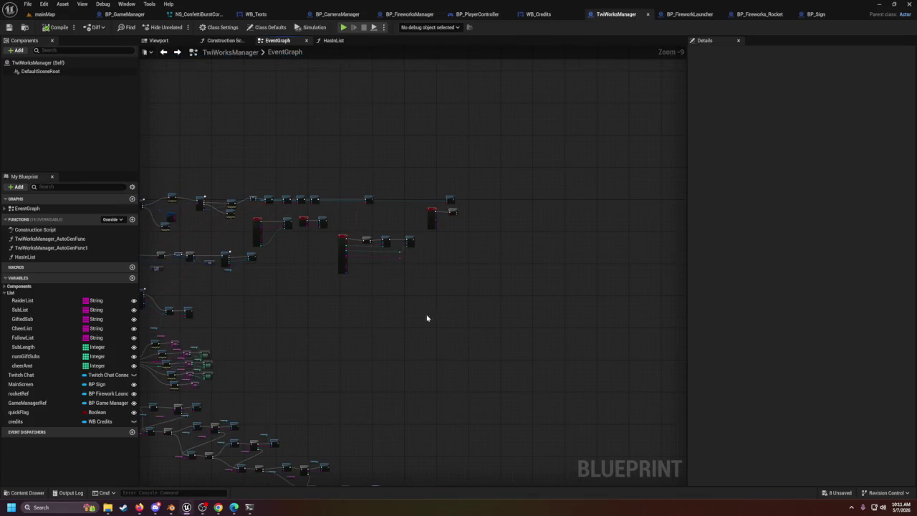
scroll(437, 304, down, 2)
scroll(281, 355, up, 5)
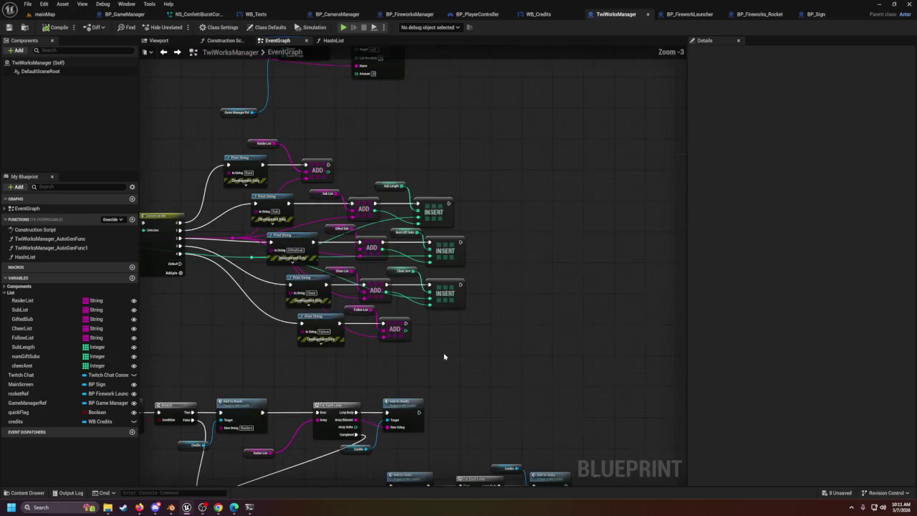
click(527, 17)
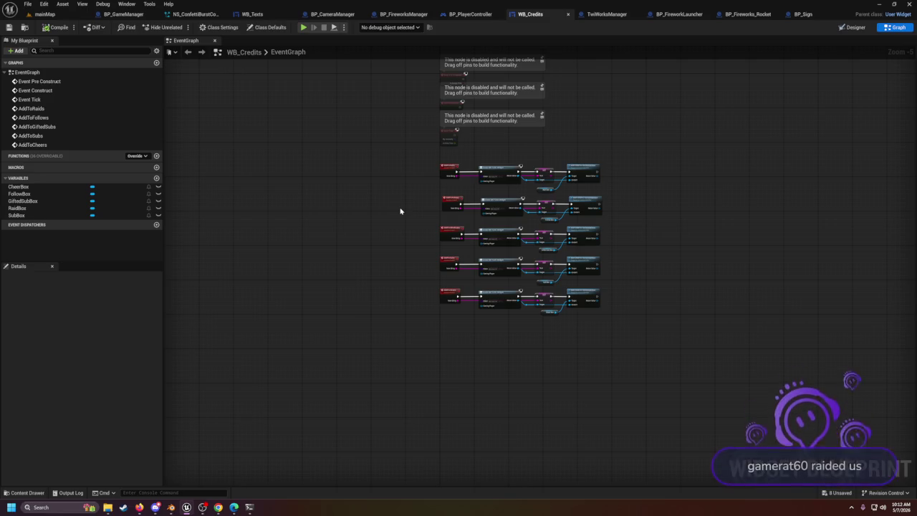
drag(392, 247, 390, 314)
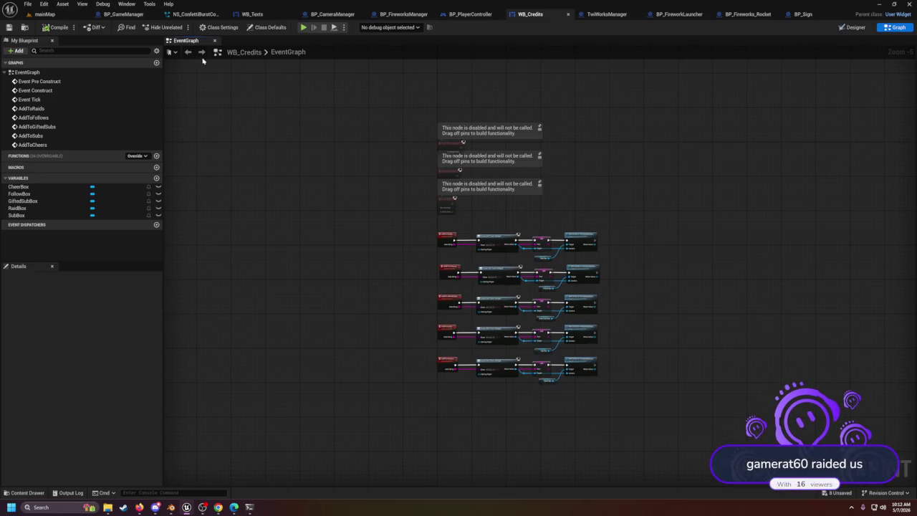
click(44, 14)
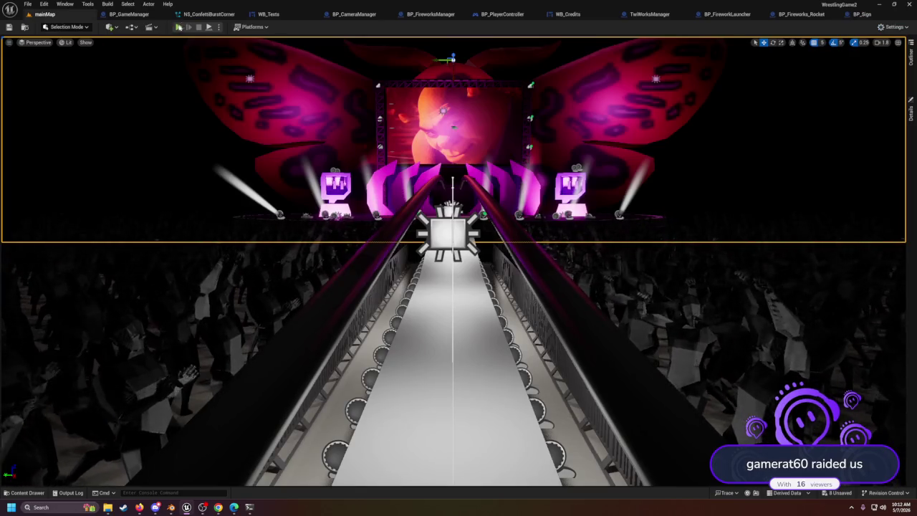
Step: Play-test mainMap with Alt+P, stop it with Esc, and return to the TwiWorksManager graph
key(alt+p)
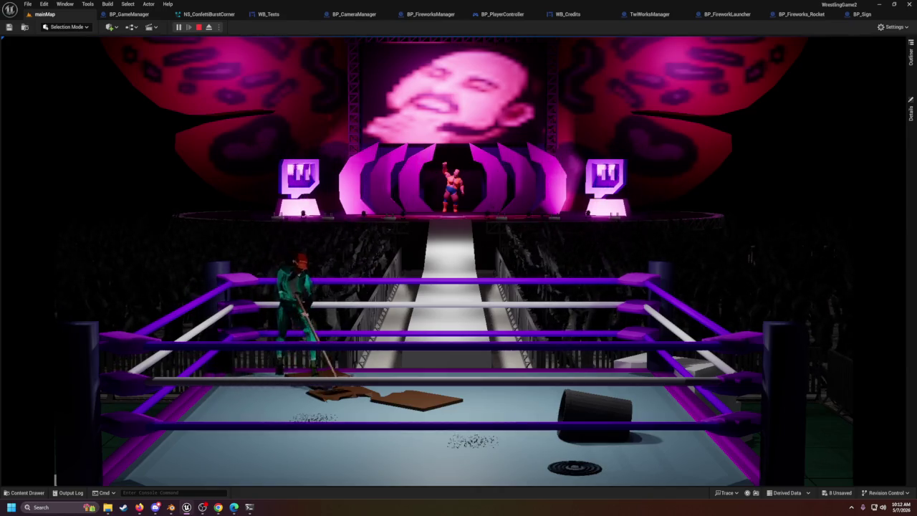
click(459, 258)
key(Escape)
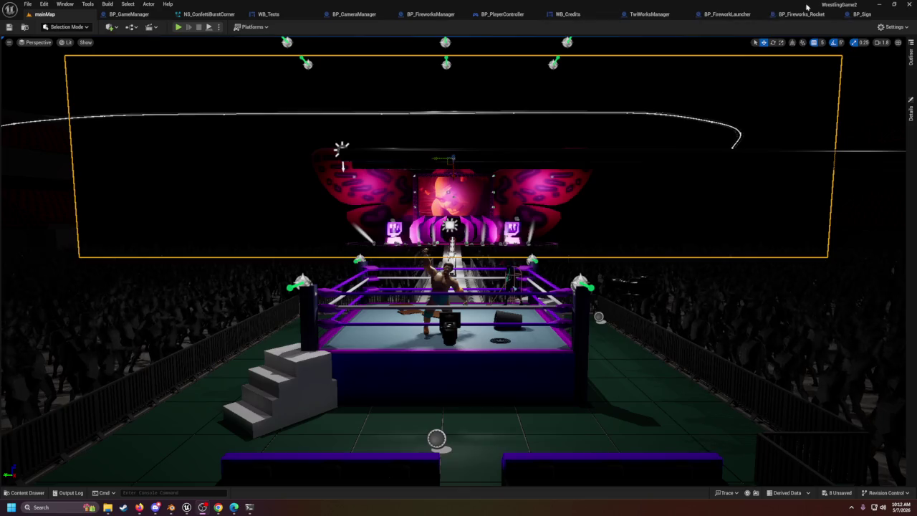
click(649, 14)
scroll(413, 190, up, 3)
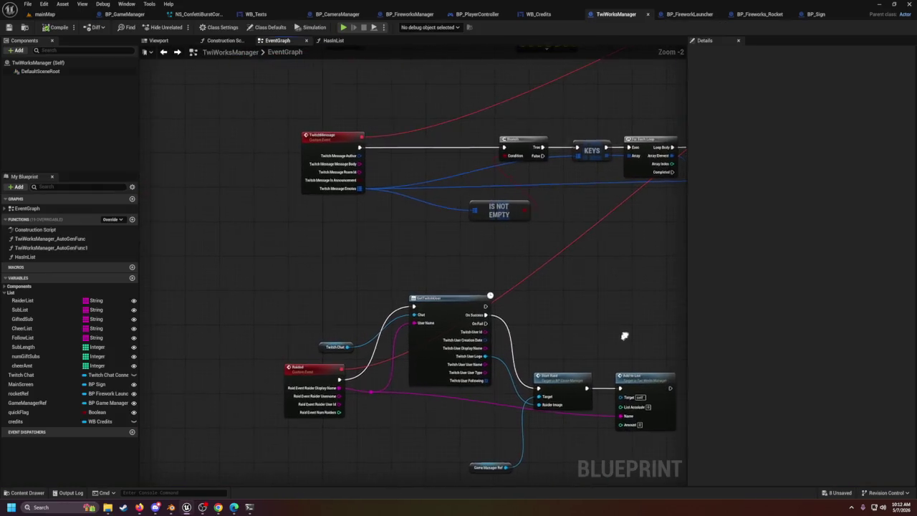
Step: Wire TwitchMessage to the Twitch user node, split its message pin, and feed Author Display Name into User Name
drag(358, 147, 415, 307)
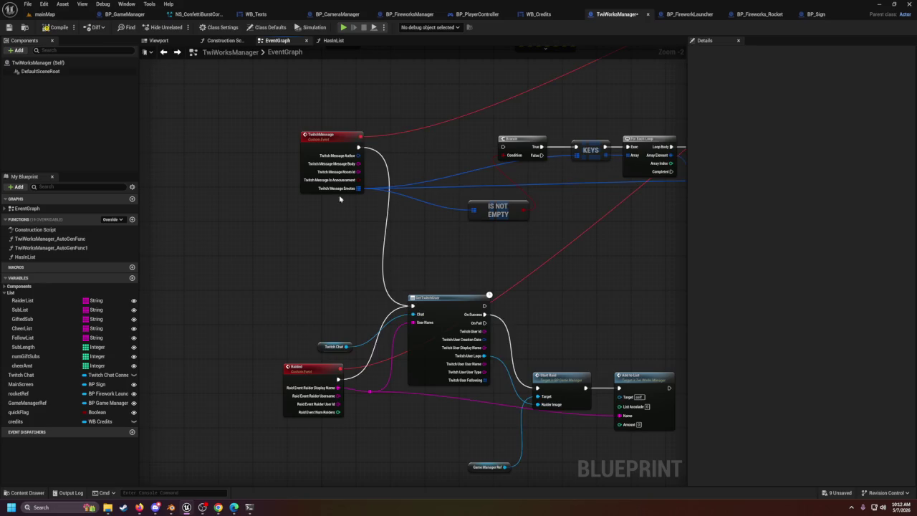
right_click(355, 155)
right_click(361, 157)
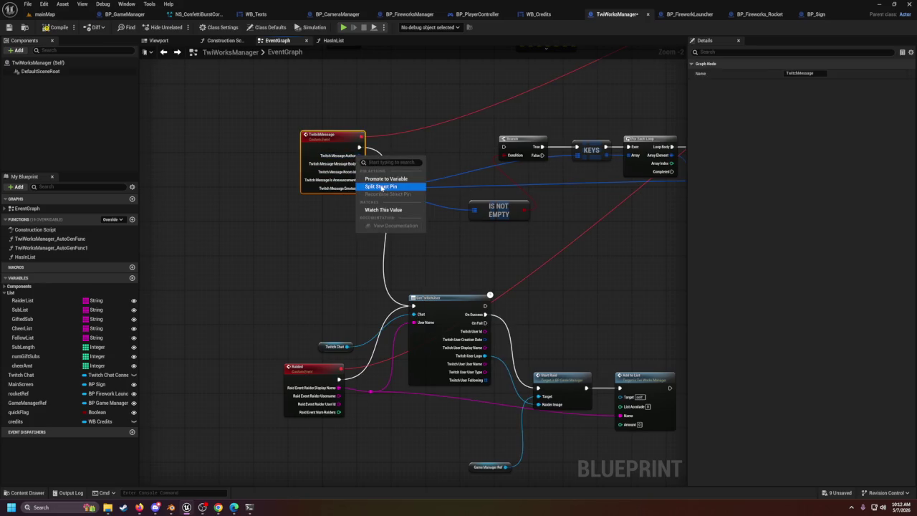
click(381, 187)
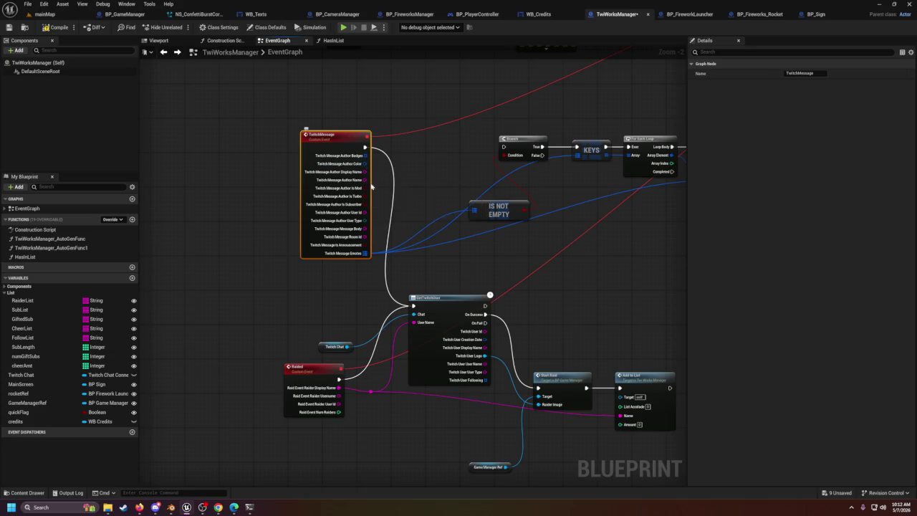
drag(365, 180, 365, 175)
drag(411, 332, 415, 323)
click(43, 13)
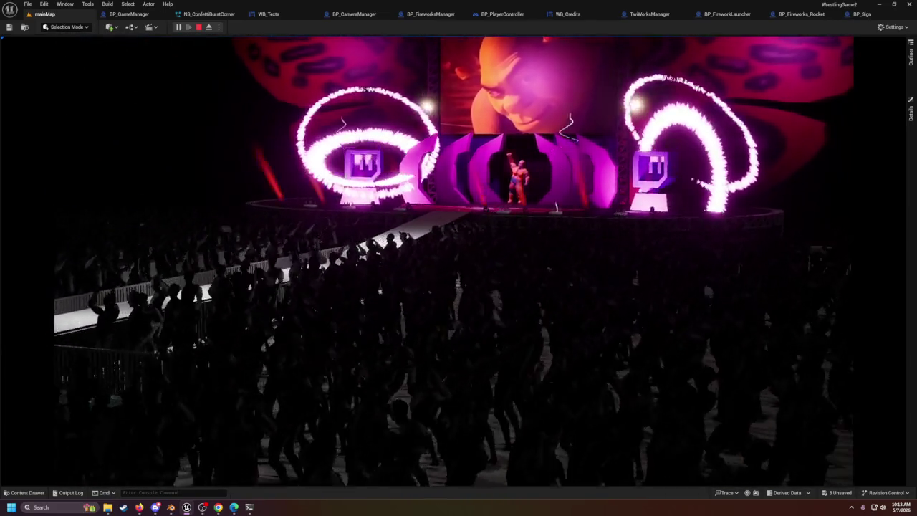
Step: Regain editor control with Shift+F1 and stop the mainMap test run
key(shift+F1)
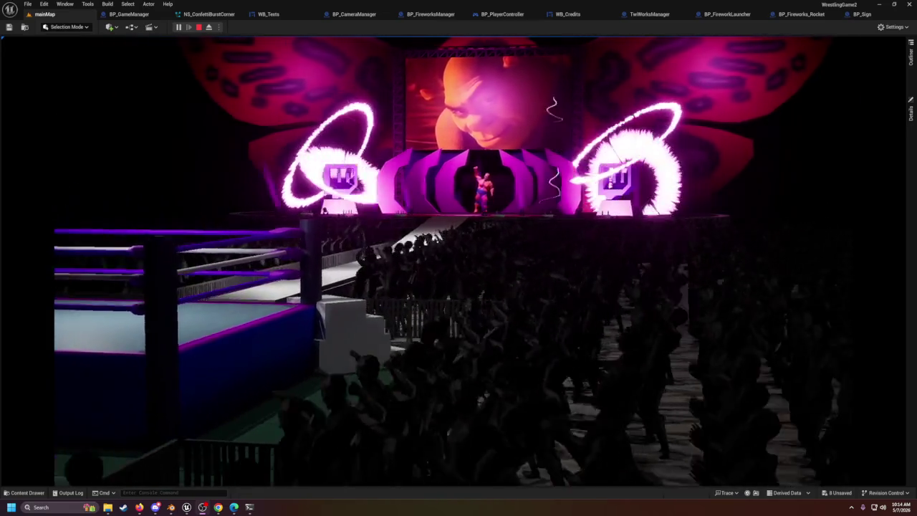
click(199, 28)
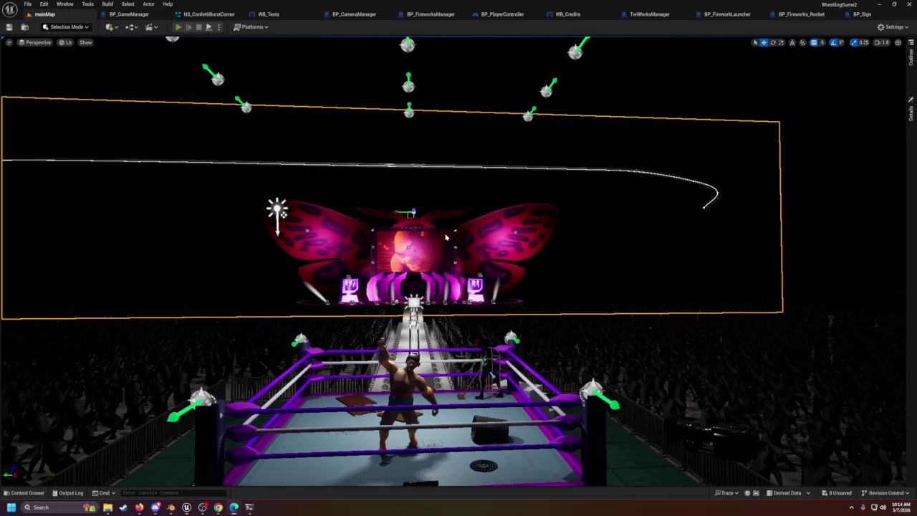
key(alt+p)
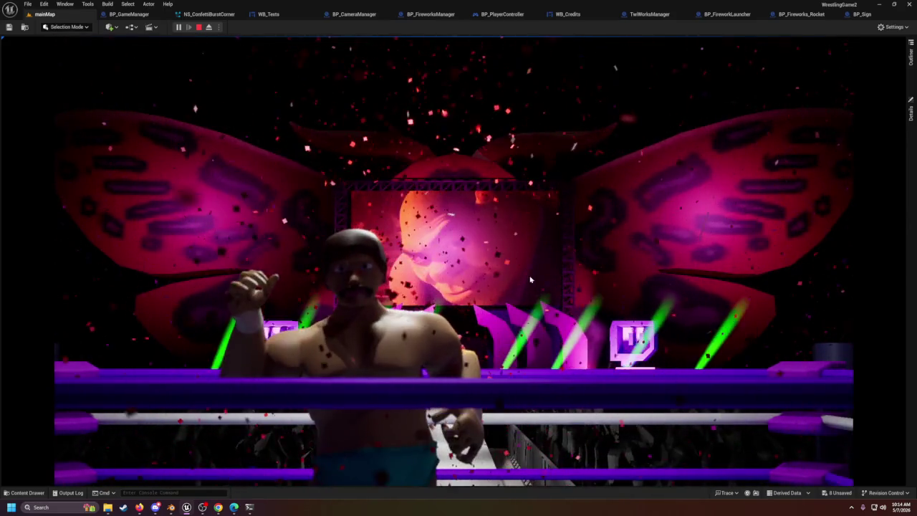
key(Escape)
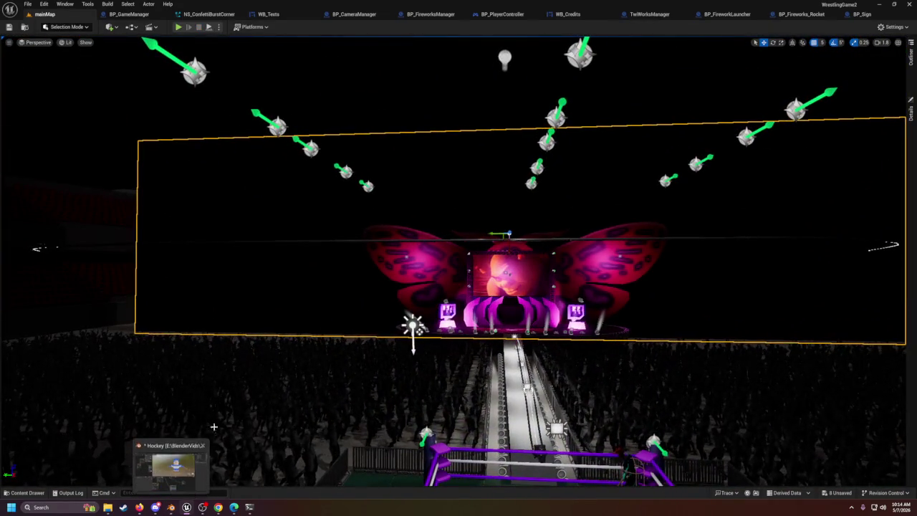
Step: Open recent WrestlerV1.blend in Blender, discarding Hockey.blend's unsaved changes
click(171, 512)
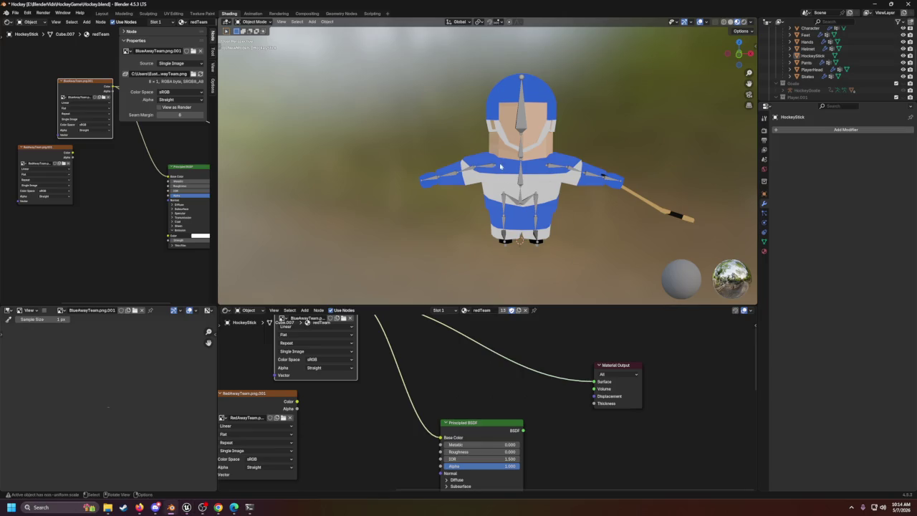
click(15, 13)
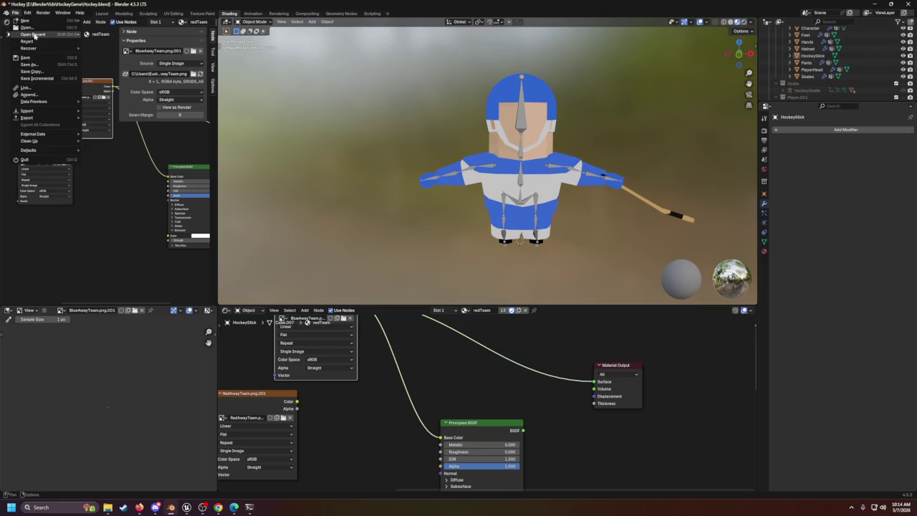
mouse_move(34, 36)
click(104, 41)
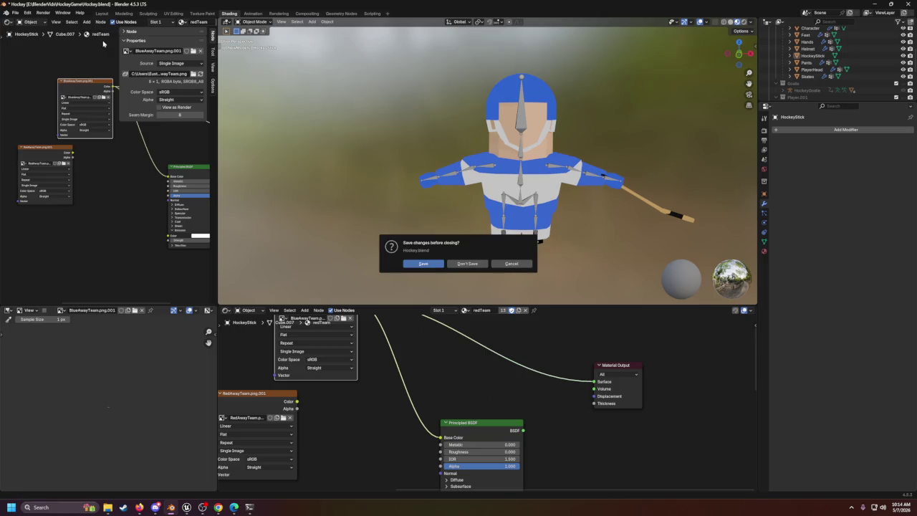
click(455, 264)
Step: Preview the wrestler's OpenBag animation in Blender, then return to the Unreal editor
scroll(466, 264, up, 1)
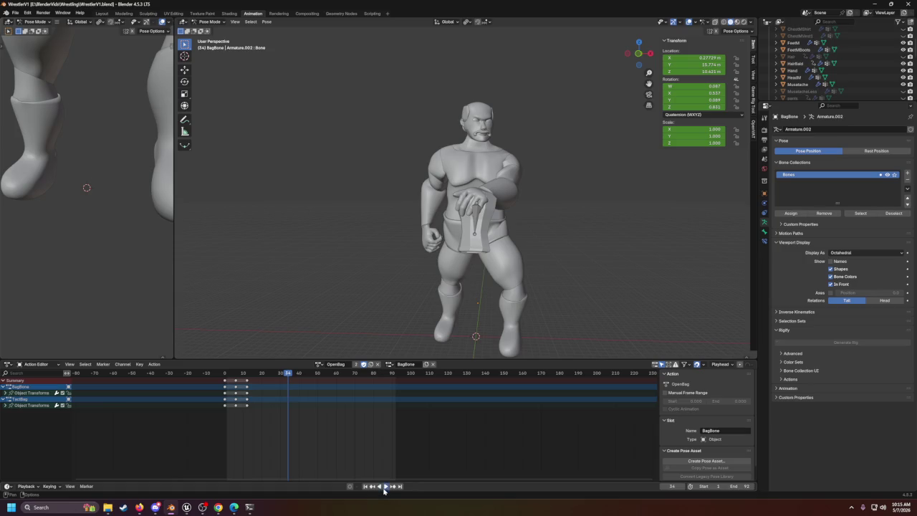
scroll(527, 223, down, 2)
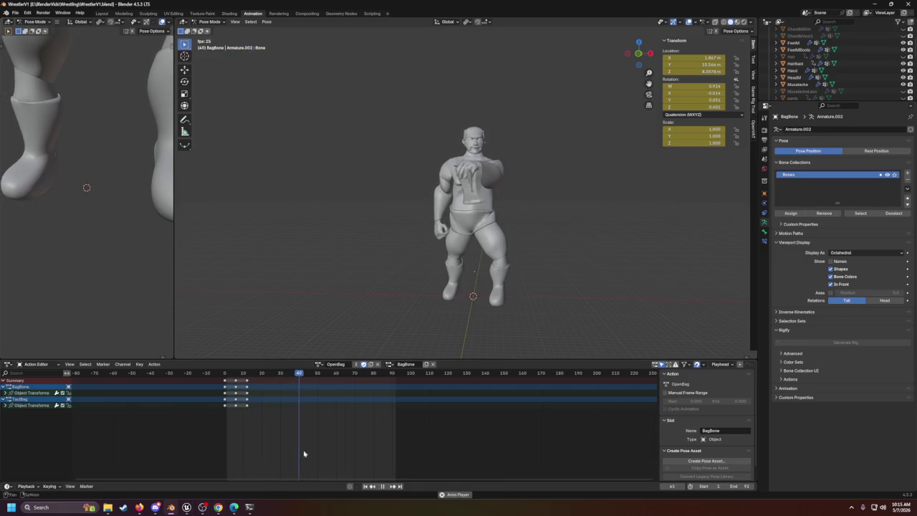
click(193, 509)
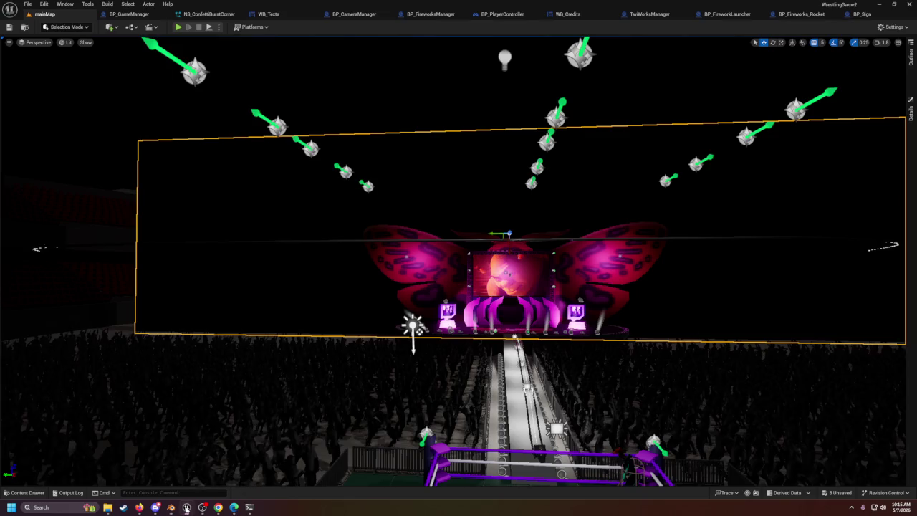
click(25, 493)
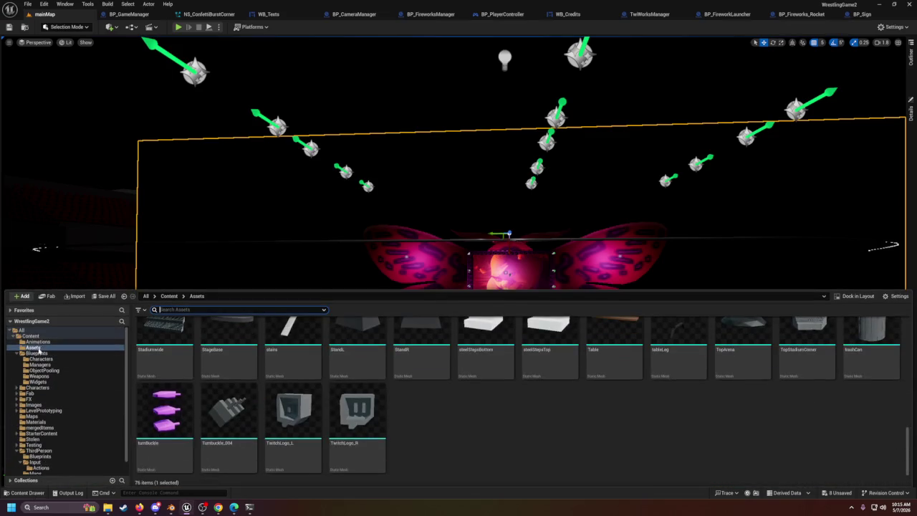
click(34, 347)
scroll(301, 394, up, 5)
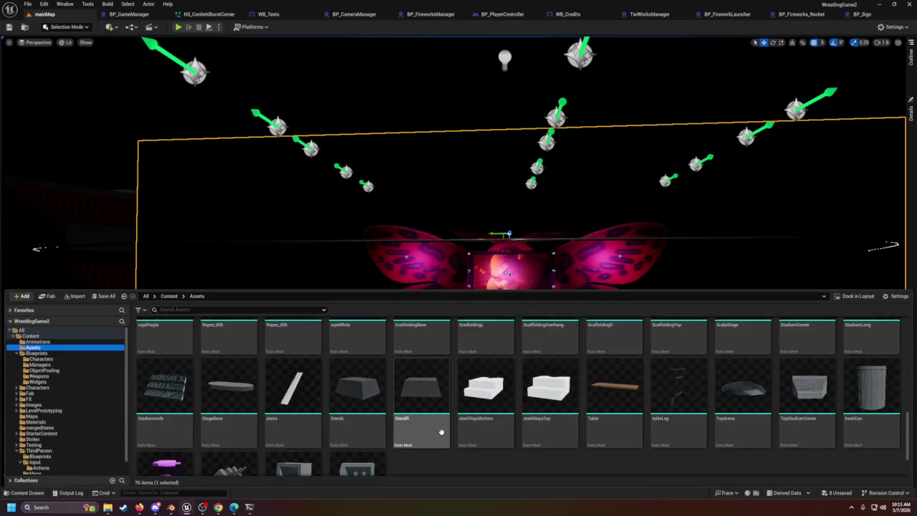
scroll(252, 378, up, 2)
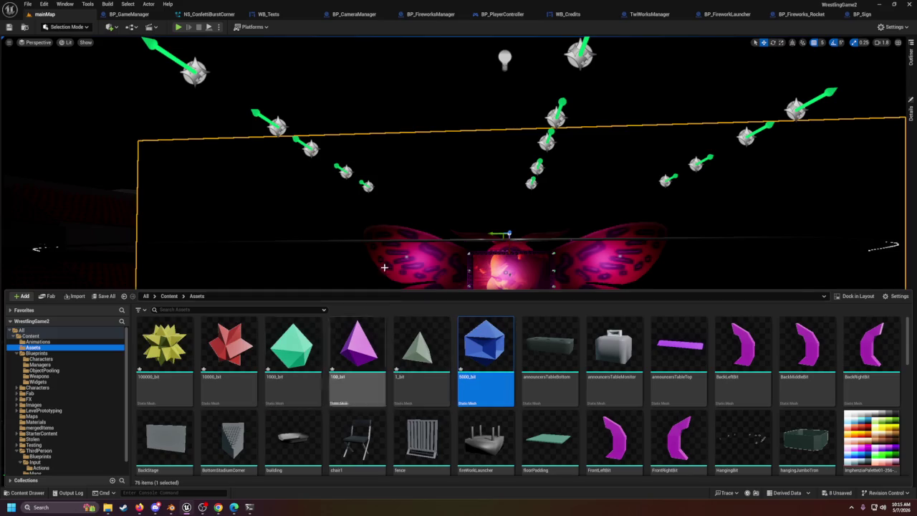
mouse_move(531, 357)
mouse_down()
mouse_move(518, 334)
mouse_move(473, 366)
mouse_move(463, 316)
mouse_up()
drag(459, 247, 452, 247)
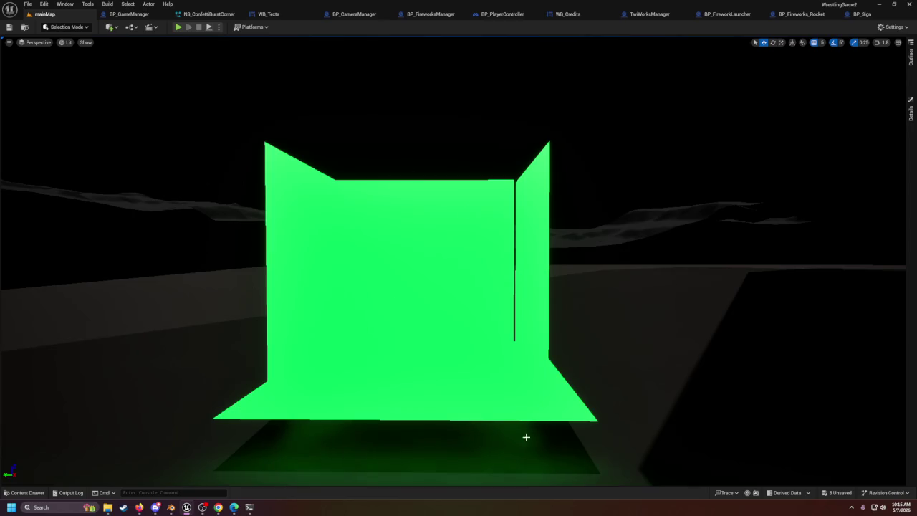
Step: Fly around the arena viewport toward the Twitch sign and pull back over the stage
scroll(438, 324, up, 5)
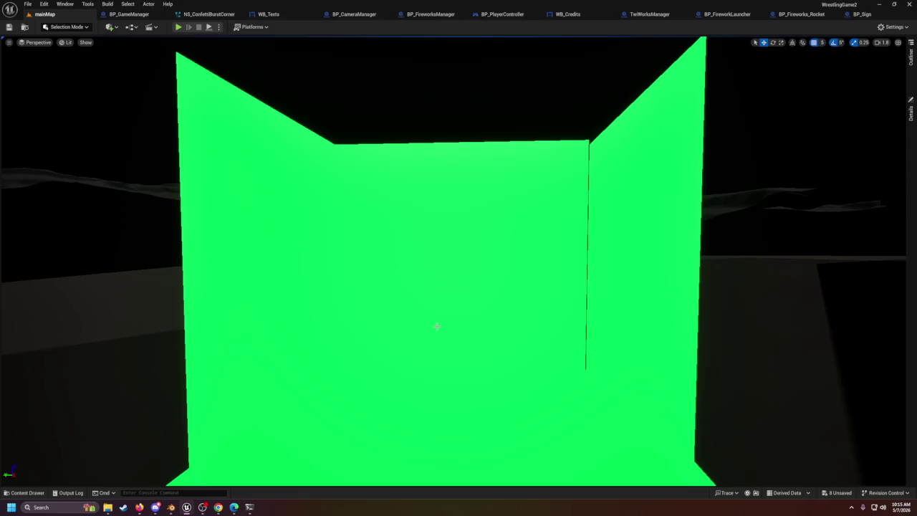
mouse_move(432, 327)
mouse_down()
mouse_move(473, 327)
mouse_move(487, 359)
mouse_move(487, 315)
mouse_move(466, 265)
mouse_up()
drag(337, 315, 361, 315)
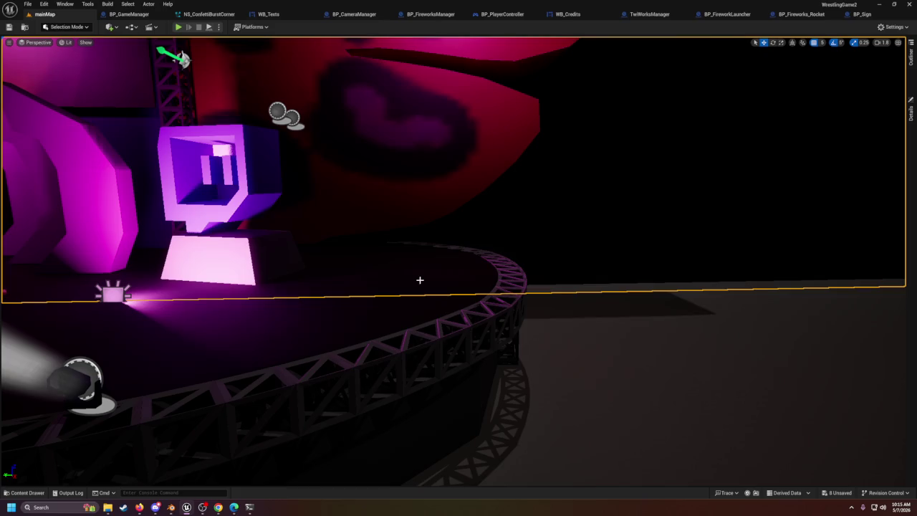
mouse_move(594, 349)
mouse_down()
mouse_move(438, 330)
mouse_move(464, 262)
mouse_up()
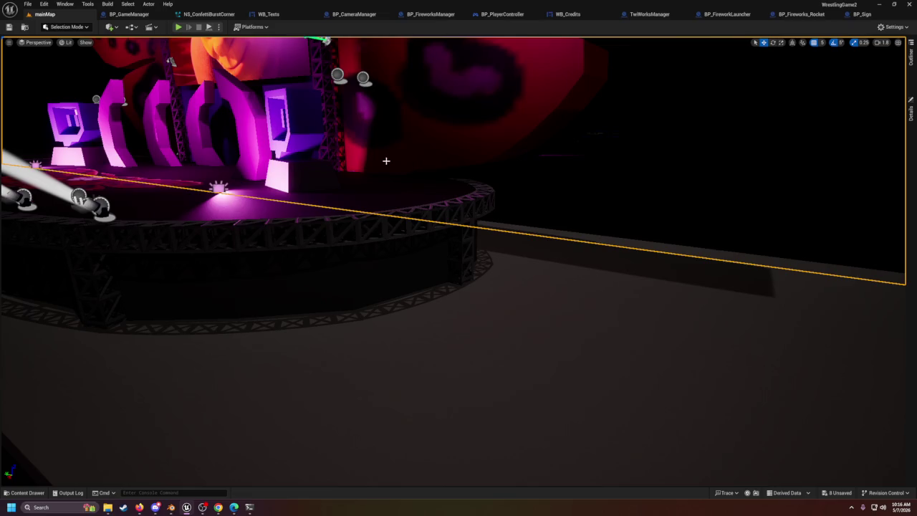
scroll(387, 160, down, 15)
scroll(458, 262, up, 15)
scroll(378, 158, up, 10)
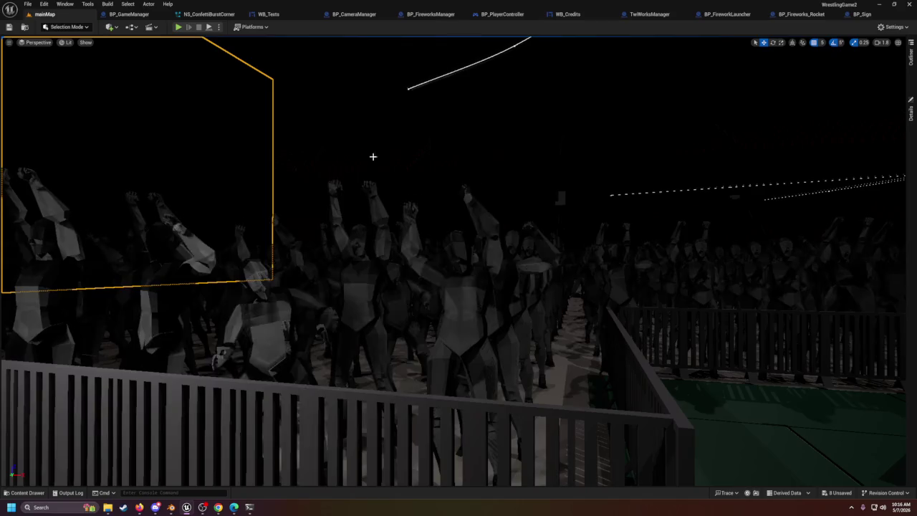
scroll(378, 158, down, 12)
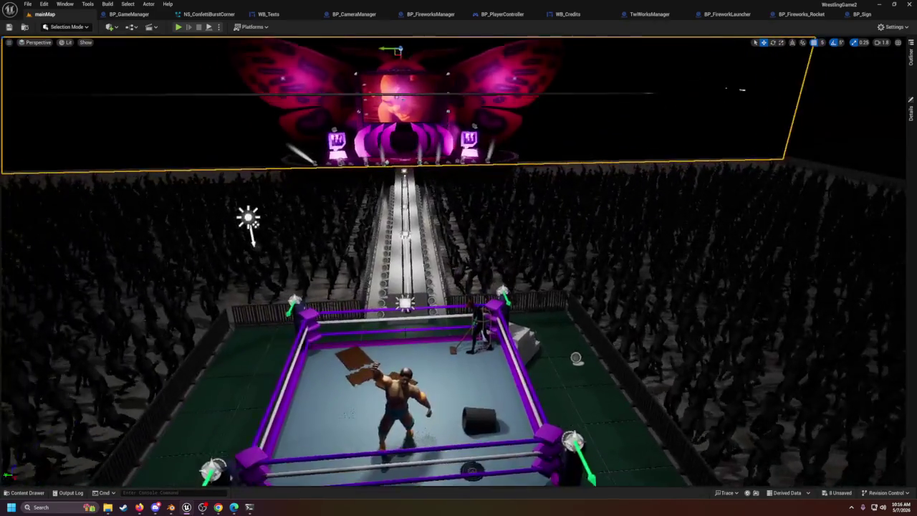
Step: Focus the view on the wrestling ring, then show the TwiWorksManager graph's Twitch event bindings
mouse_move(505, 316)
mouse_down()
mouse_move(501, 301)
mouse_move(524, 287)
mouse_move(516, 272)
mouse_move(504, 316)
mouse_up()
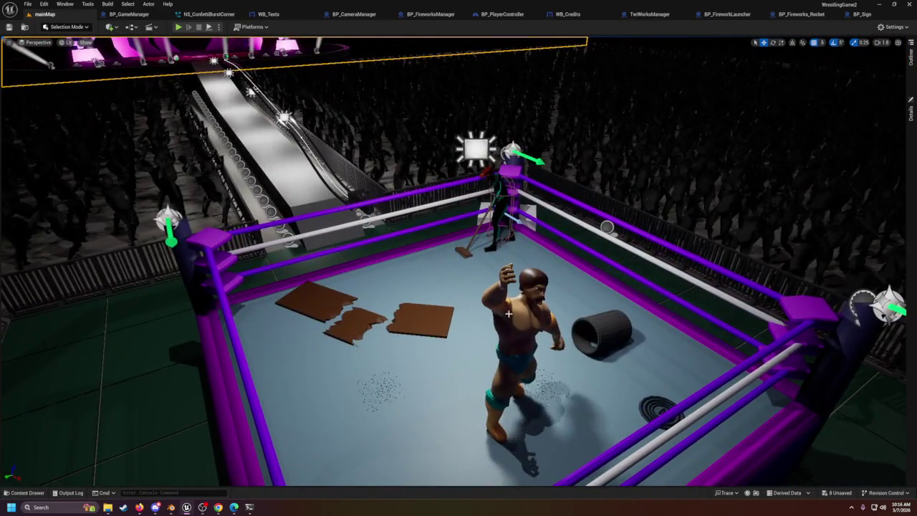
right_click(471, 294)
click(505, 122)
drag(459, 287, 645, 287)
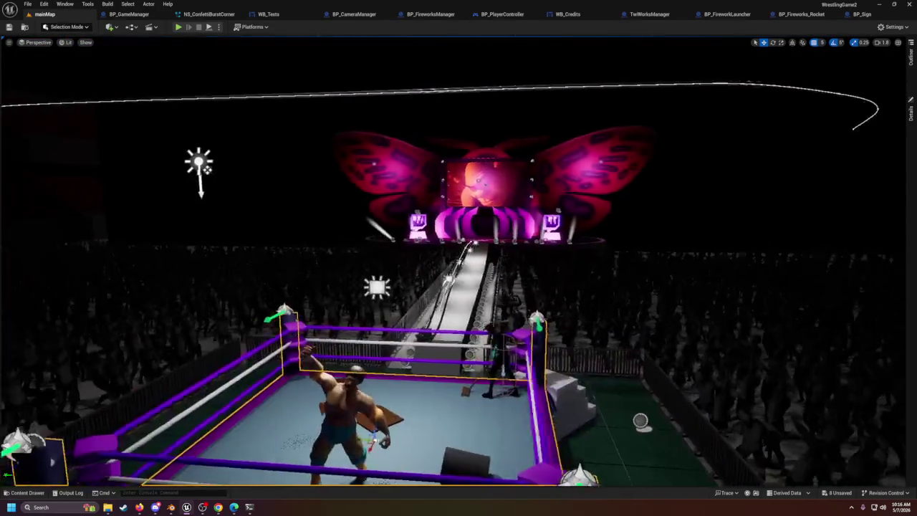
click(650, 14)
mouse_move(544, 215)
mouse_down()
mouse_move(451, 254)
mouse_move(490, 318)
mouse_up()
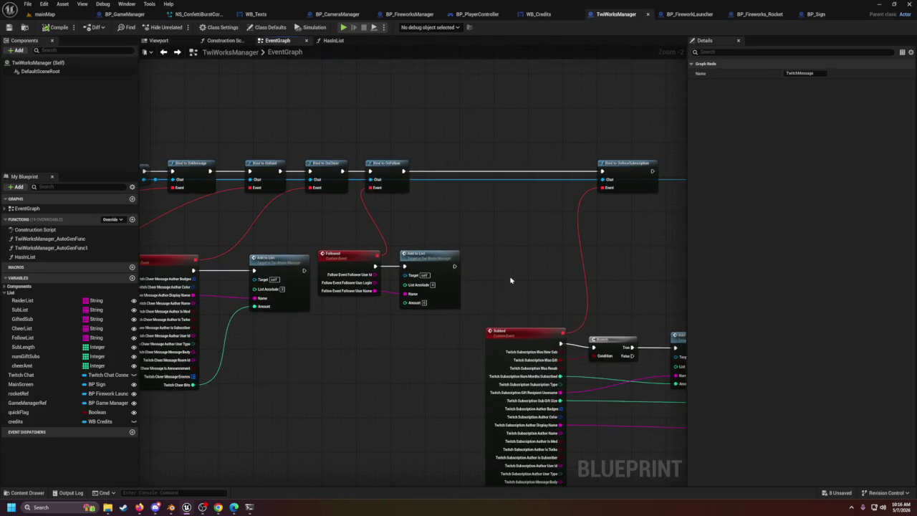
Step: Zoom the EventGraph to the BanTheLoser event, then return to the mainMap level viewport
drag(523, 286, 395, 221)
scroll(394, 220, up, 2)
drag(594, 204, 543, 209)
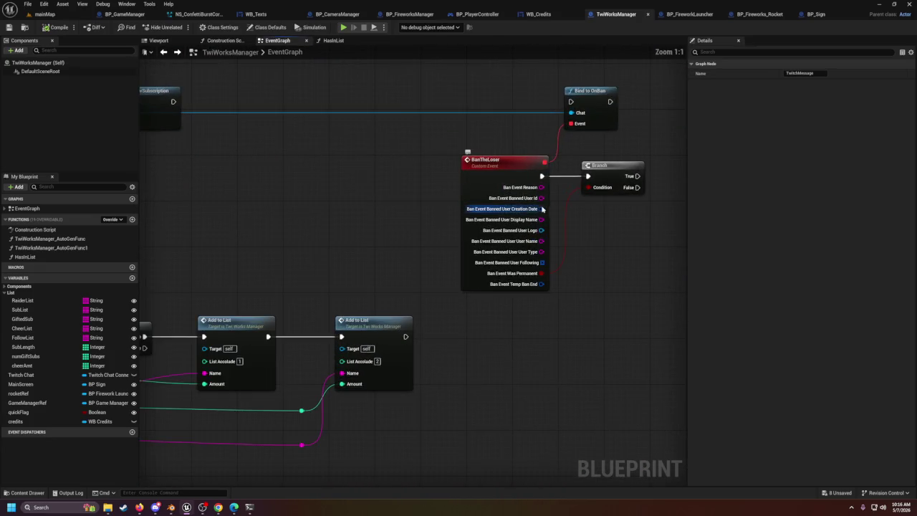
drag(571, 238, 541, 231)
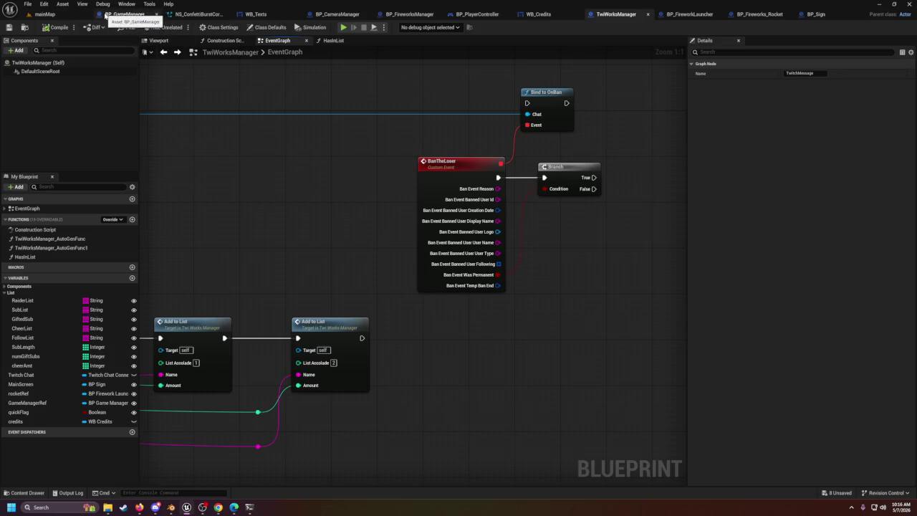
click(67, 15)
key(w)
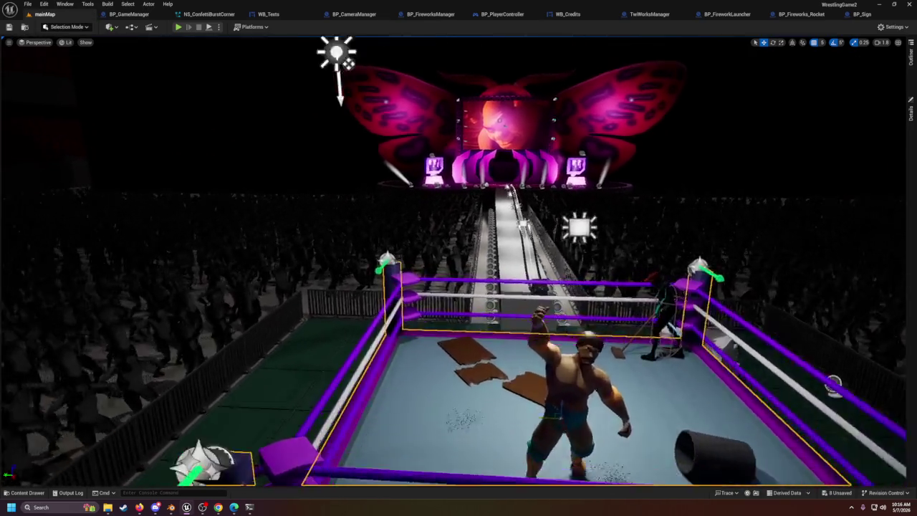
key(w)
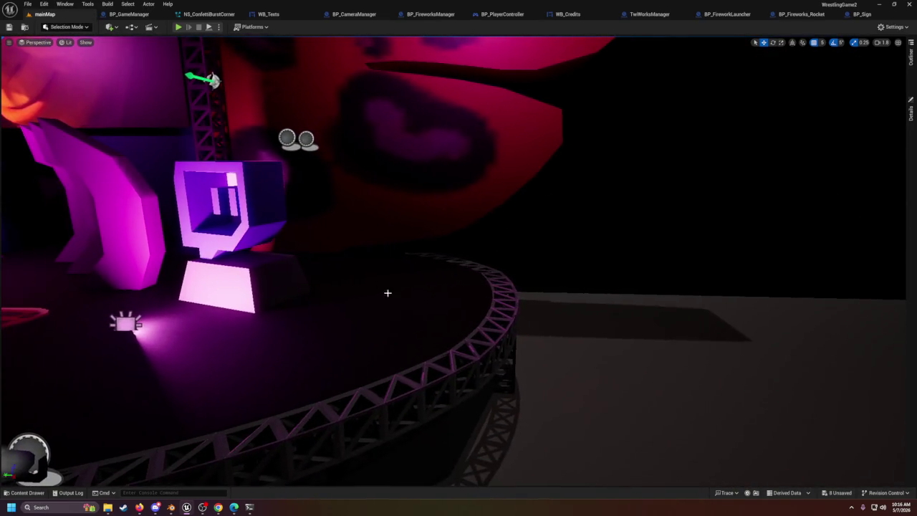
key(s)
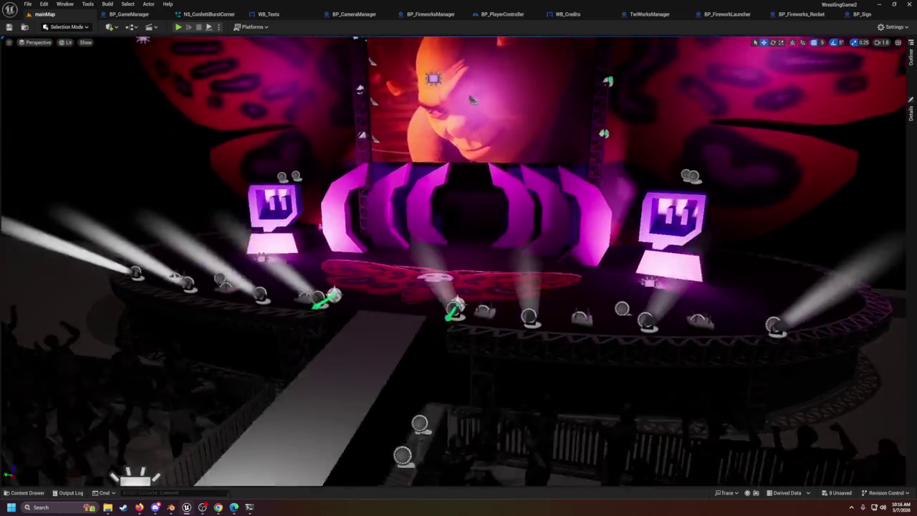
key(s)
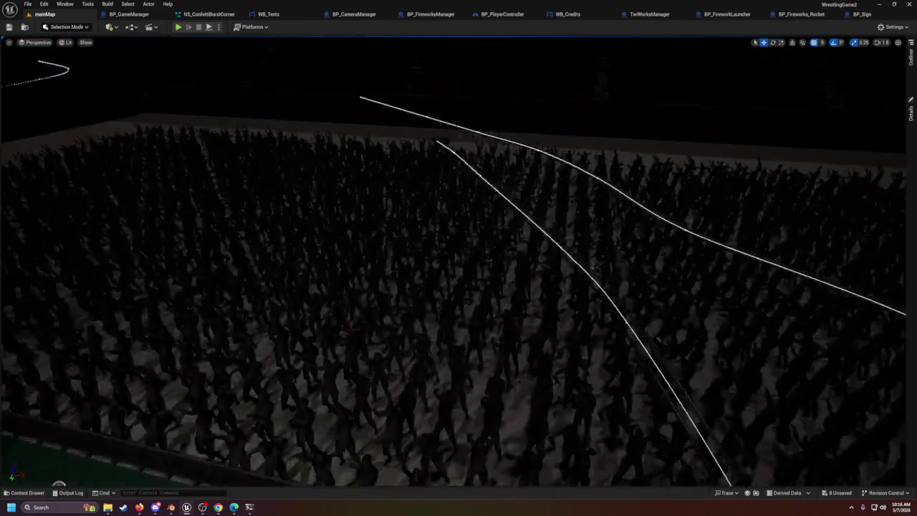
key(w)
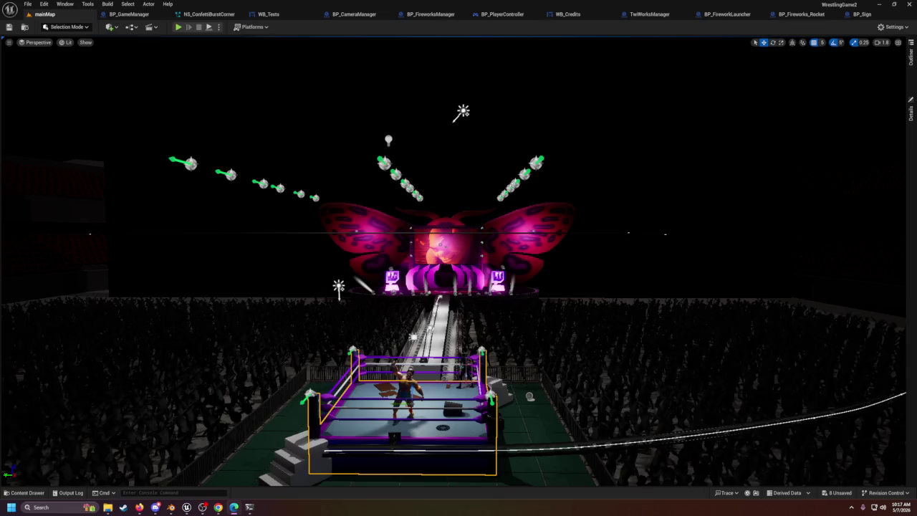
click(170, 509)
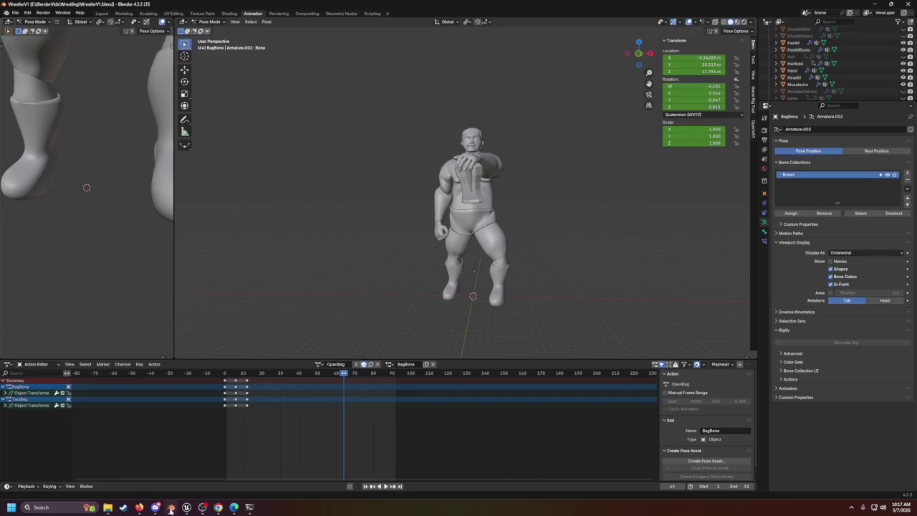
Step: Open the recent Hockey.blend file in Blender
click(14, 13)
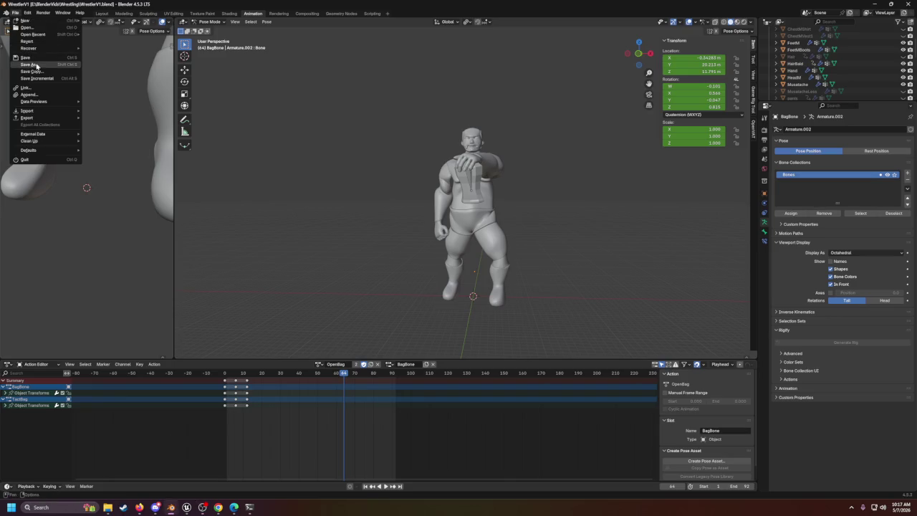
mouse_move(32, 34)
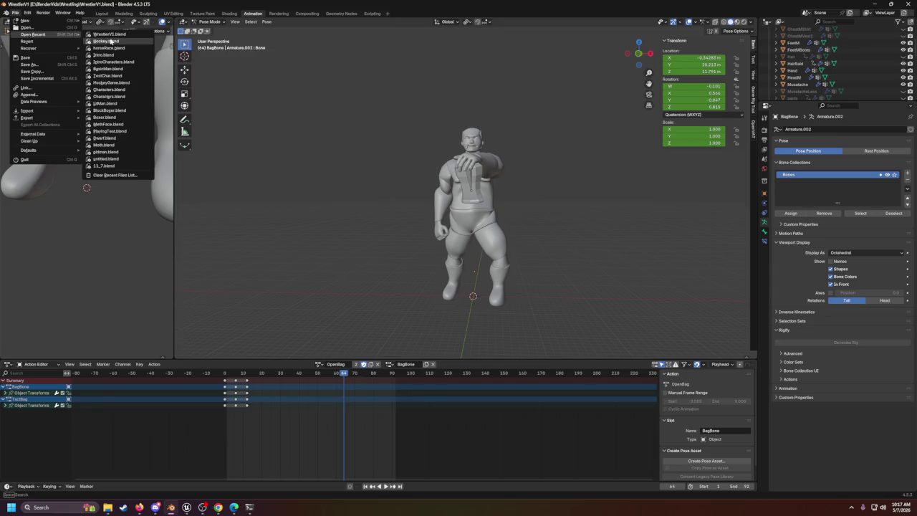
click(111, 41)
Step: Orbit around the red-team hockey player, narrow the UV editor, then return to Unreal Engine
scroll(604, 201, up, 4)
drag(604, 201, 636, 234)
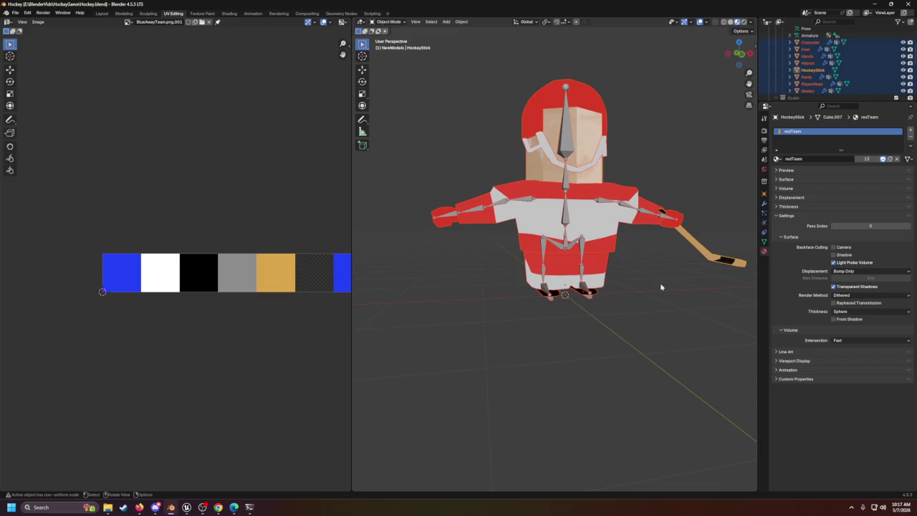
scroll(661, 286, down, 1)
drag(349, 221, 219, 242)
mouse_move(430, 277)
mouse_down()
mouse_move(516, 271)
mouse_move(425, 289)
mouse_up()
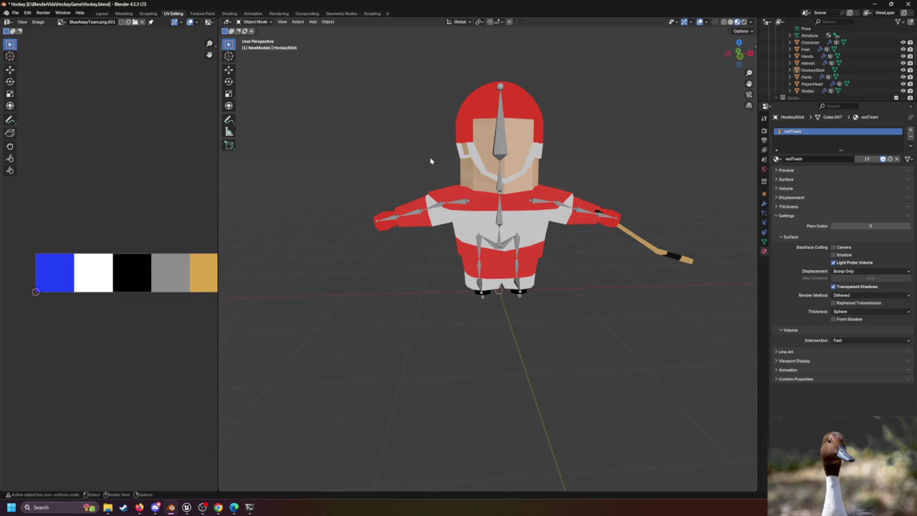
scroll(431, 160, down, 2)
scroll(368, 170, down, 1)
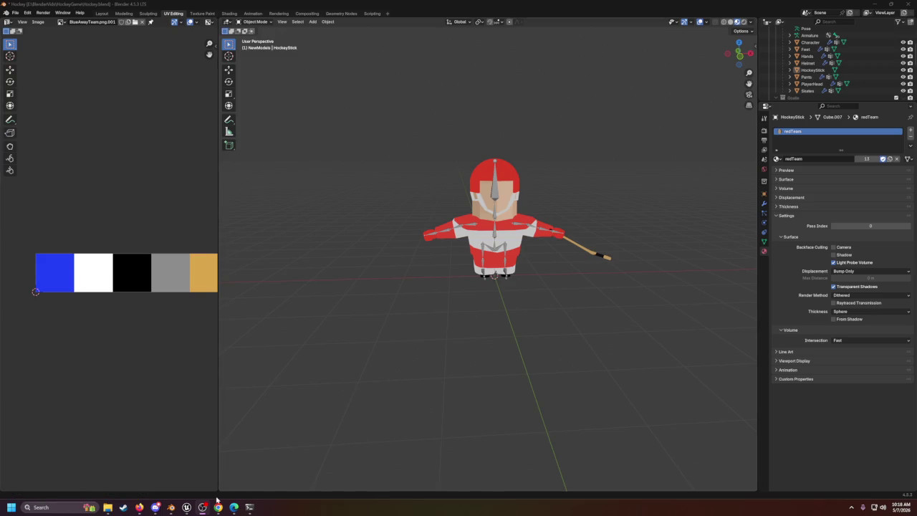
click(187, 510)
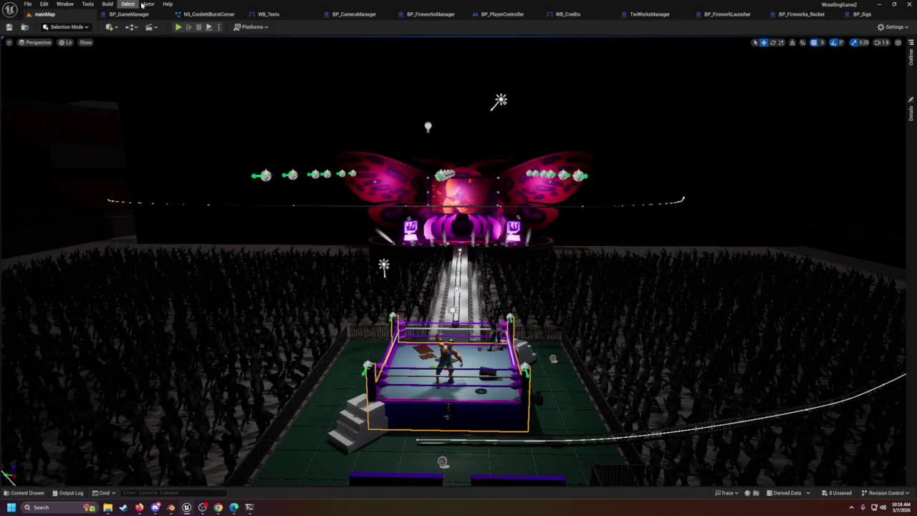
Step: Zoom to the green screen set, select its CineCamera actor, then open BP_GameManager
scroll(459, 287, up, 3)
scroll(24, 284, up, 5)
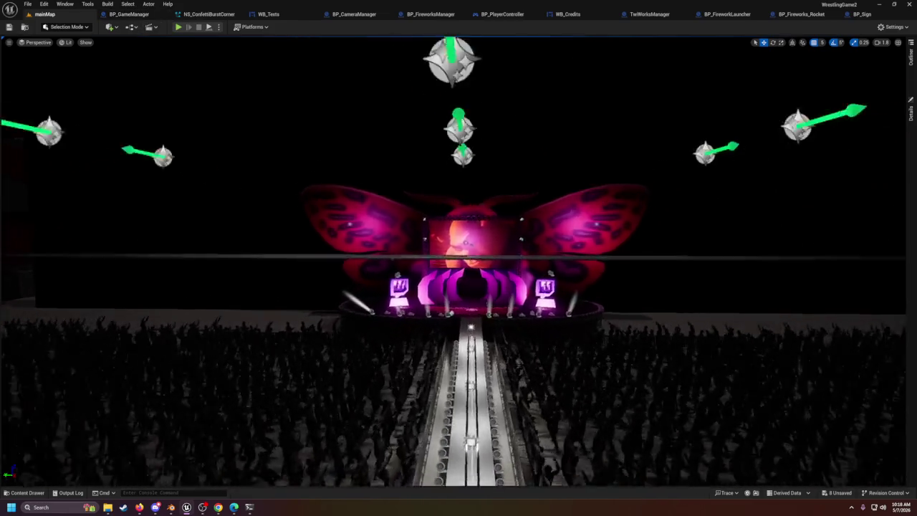
scroll(435, 251, down, 10)
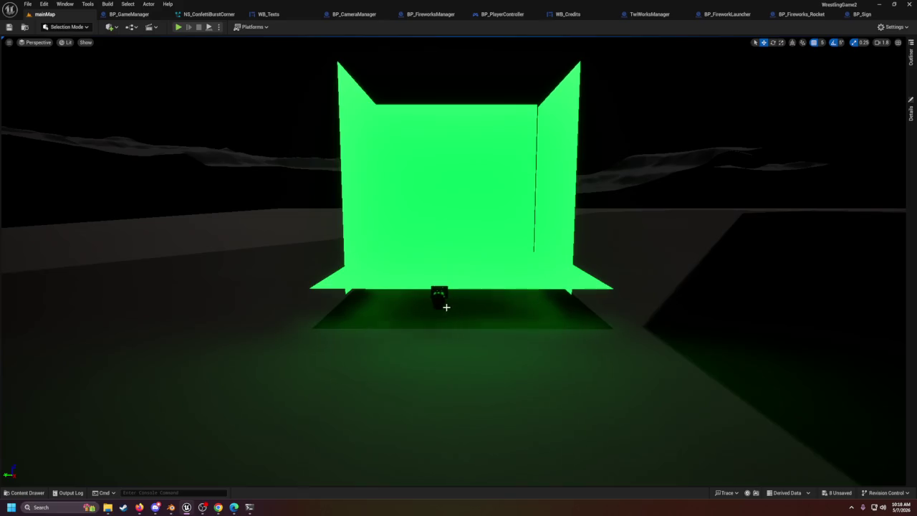
click(445, 306)
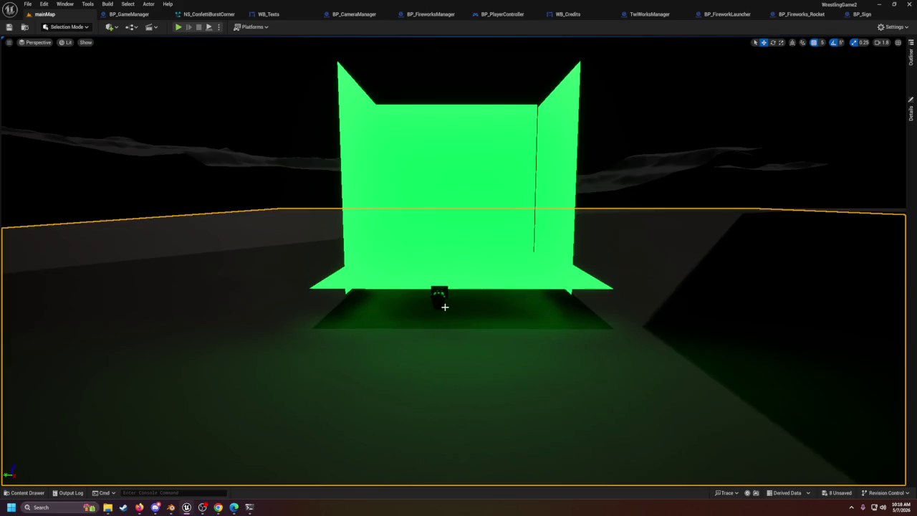
click(443, 303)
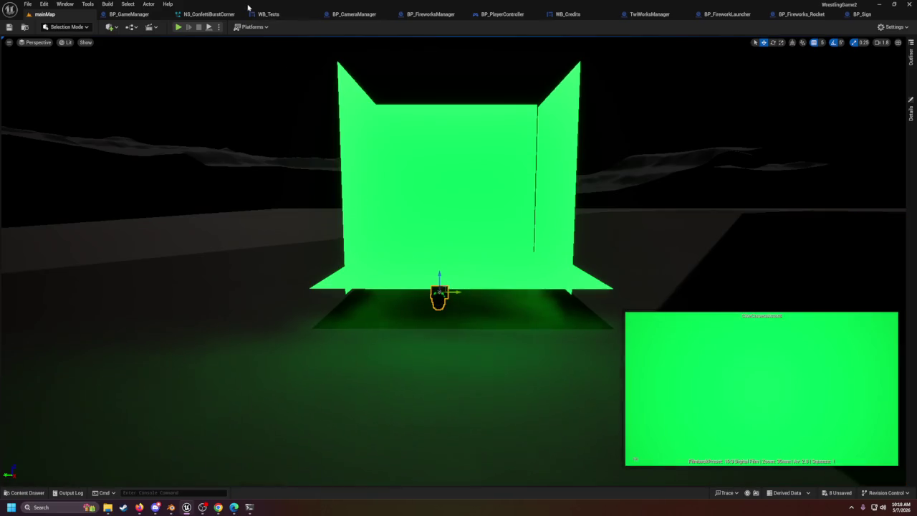
click(129, 15)
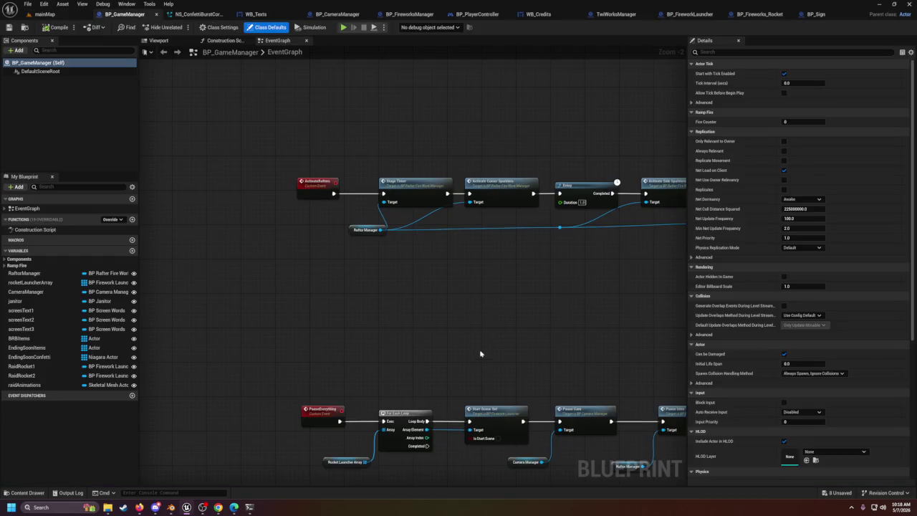
Step: Delete the unused FakeRaid custom event node from the BP_GameManager graph
scroll(459, 320, down, 3)
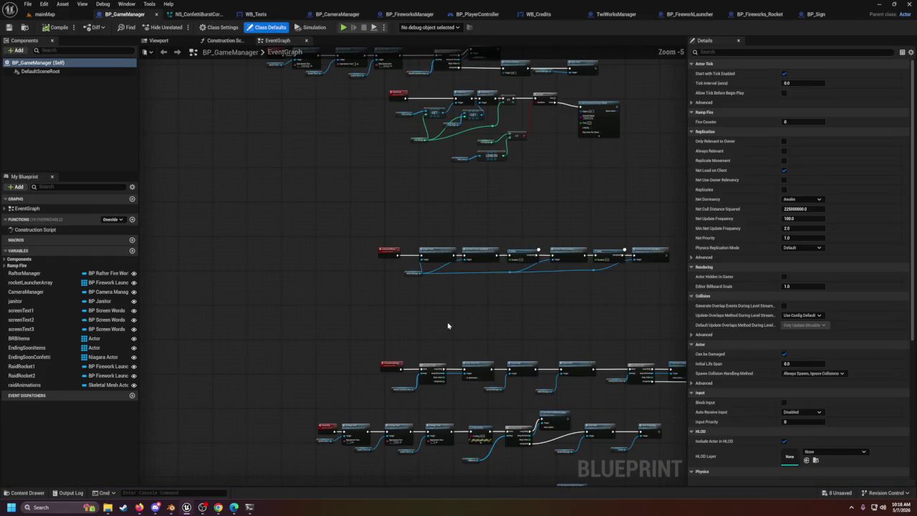
click(44, 387)
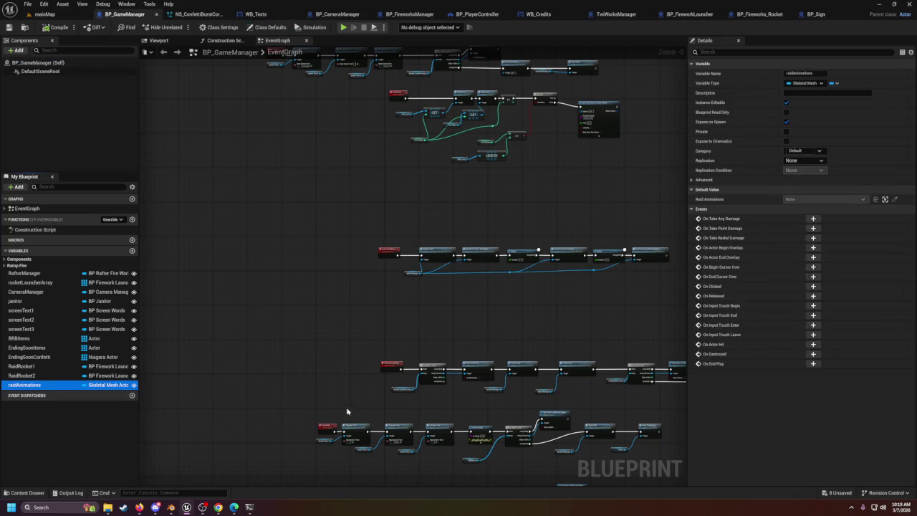
scroll(372, 256, up, 5)
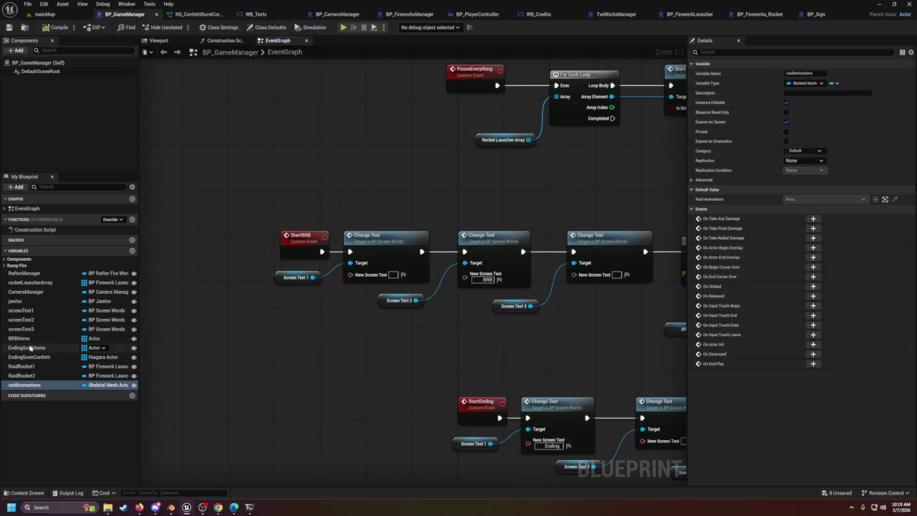
click(5, 259)
click(6, 261)
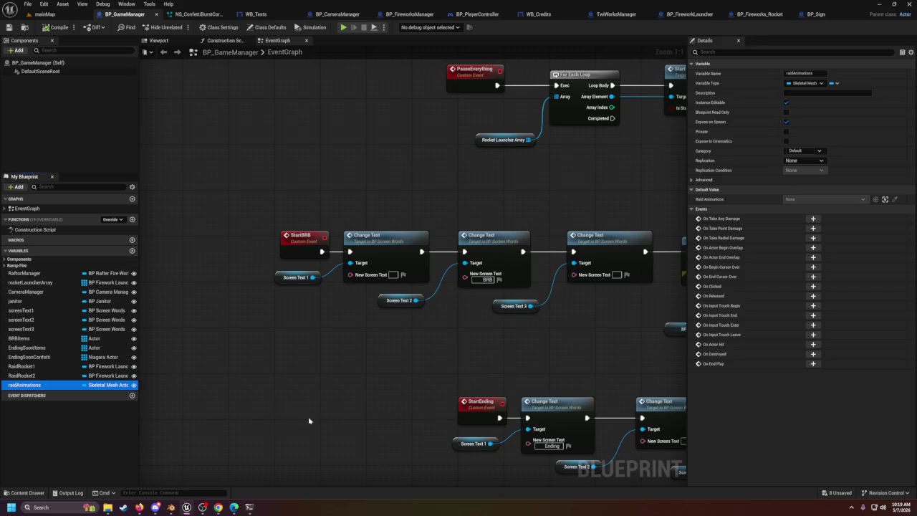
drag(309, 418, 247, 126)
drag(358, 306, 349, 306)
scroll(349, 306, down, 2)
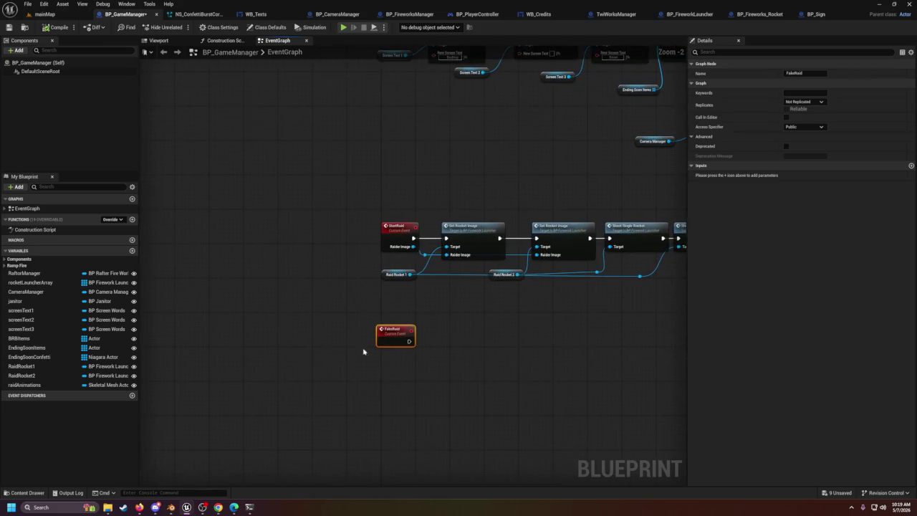
key(Delete)
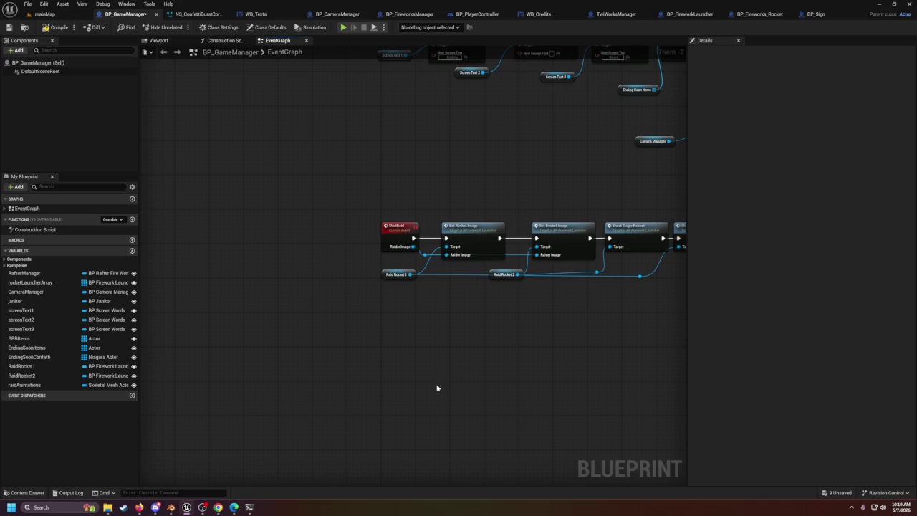
Step: Review the BeginPlay, PauseEverything and StartEnding rows, save BP_GameManager, and return to mainMap
mouse_move(431, 225)
mouse_down()
mouse_move(435, 397)
mouse_move(396, 346)
mouse_up()
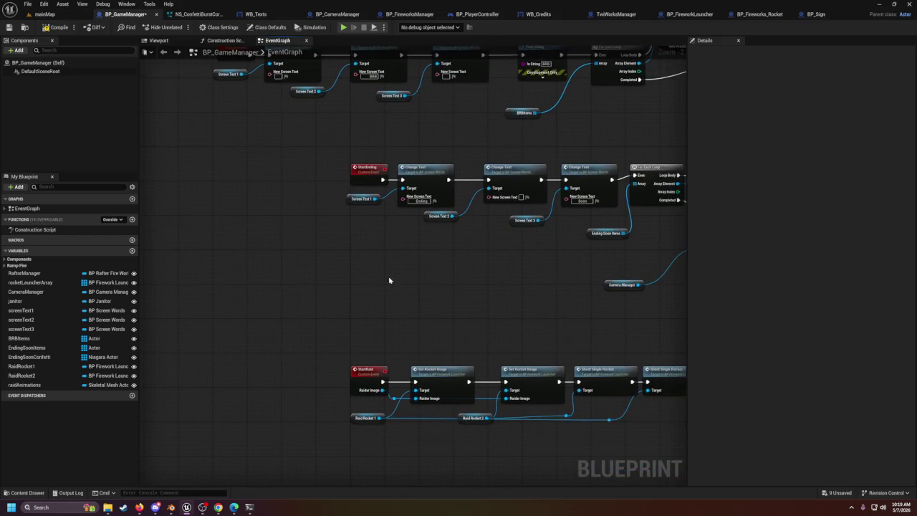
mouse_move(356, 202)
mouse_down()
mouse_move(362, 247)
mouse_move(416, 268)
mouse_move(463, 315)
mouse_move(401, 262)
mouse_move(465, 346)
mouse_move(495, 278)
mouse_move(496, 369)
mouse_move(521, 362)
mouse_up()
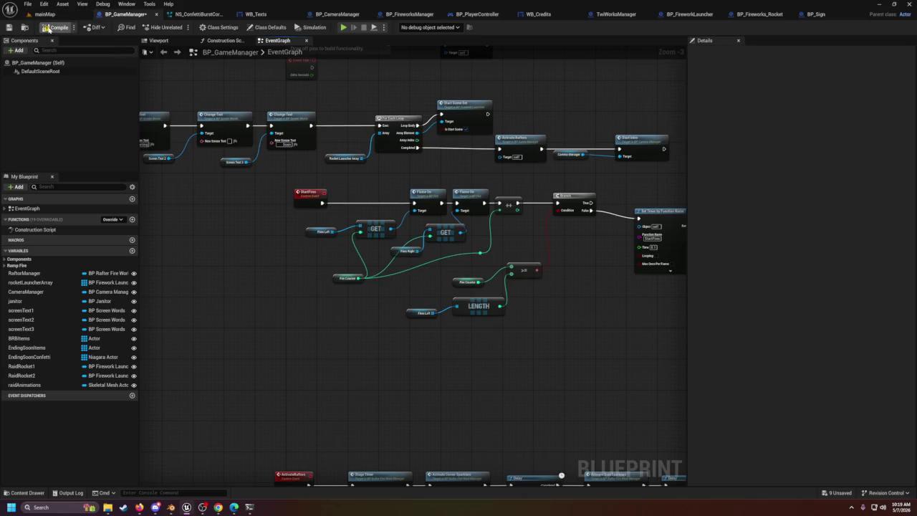
mouse_move(272, 145)
mouse_down()
mouse_move(315, 272)
mouse_move(380, 272)
mouse_move(467, 233)
mouse_up()
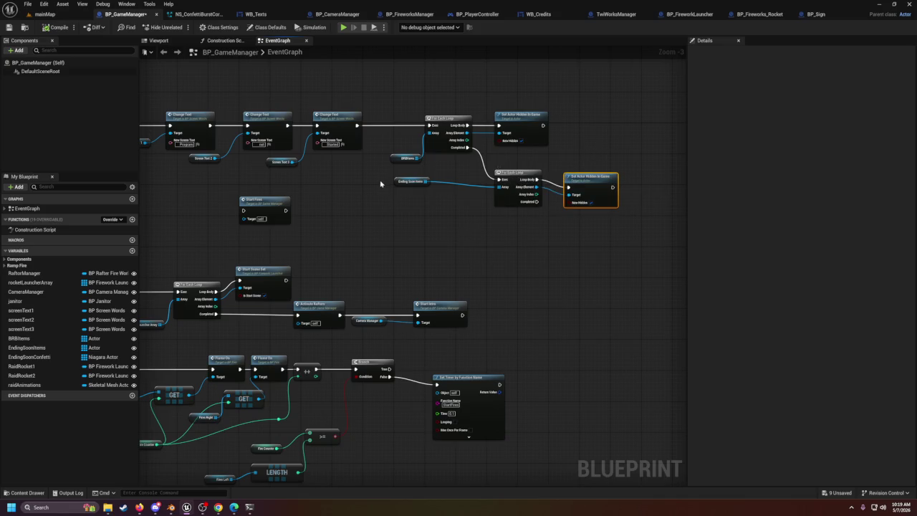
mouse_move(423, 209)
mouse_down()
mouse_move(509, 68)
mouse_move(454, 221)
mouse_move(419, 191)
mouse_move(410, 161)
mouse_move(445, 65)
mouse_move(428, 199)
mouse_move(403, 249)
mouse_up()
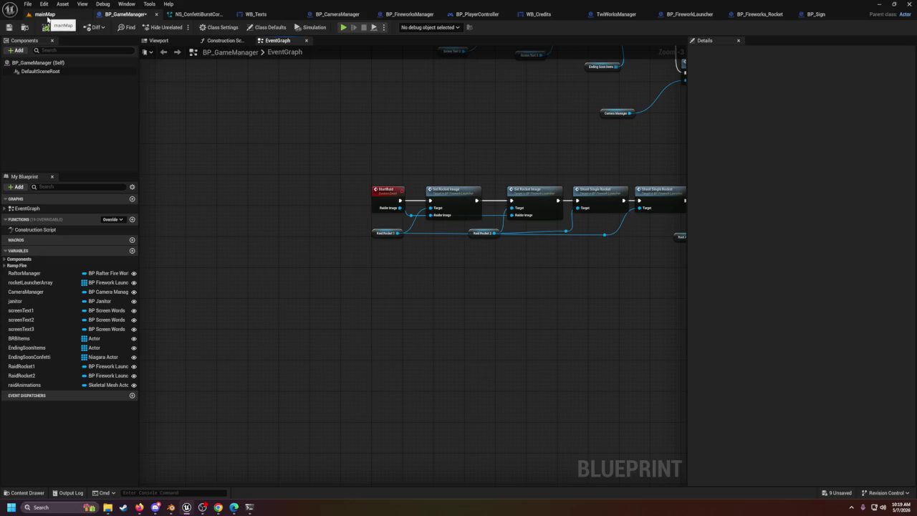
click(9, 27)
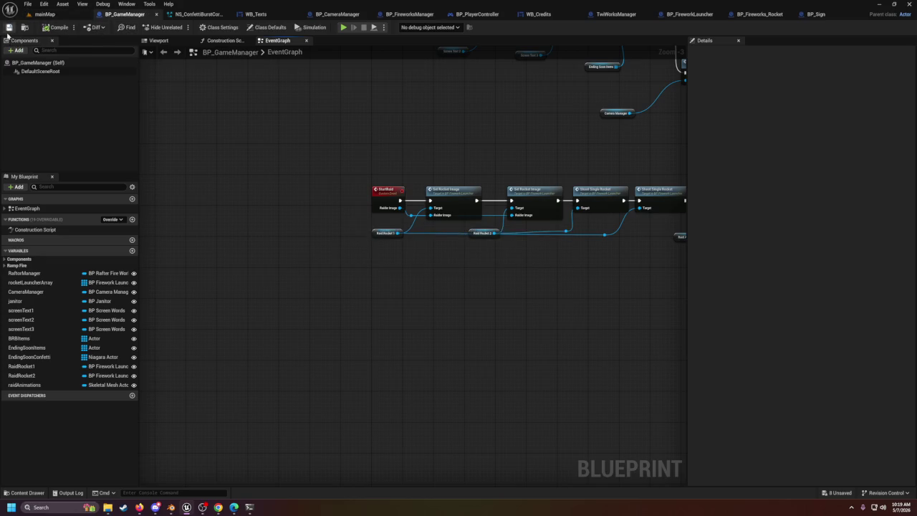
click(45, 14)
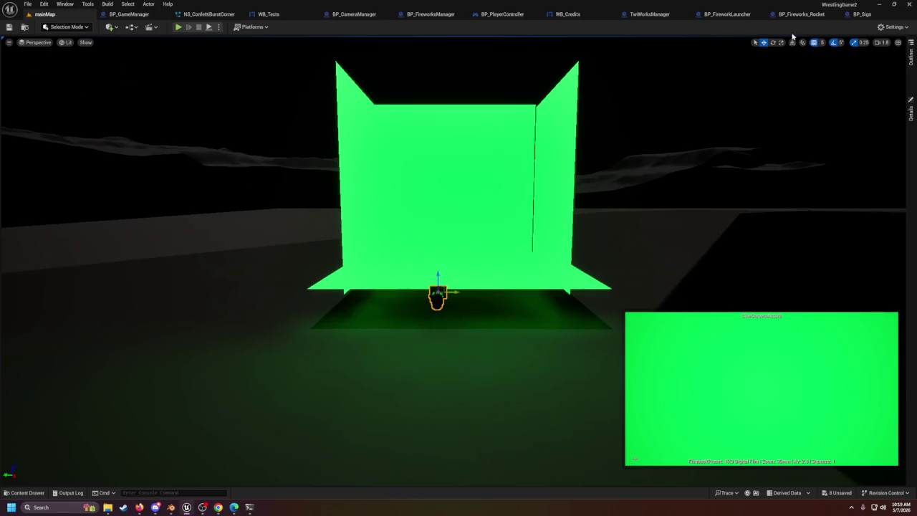
Step: Filter the Outliner for 'gamema' and inspect BP_GameManager's details
click(910, 113)
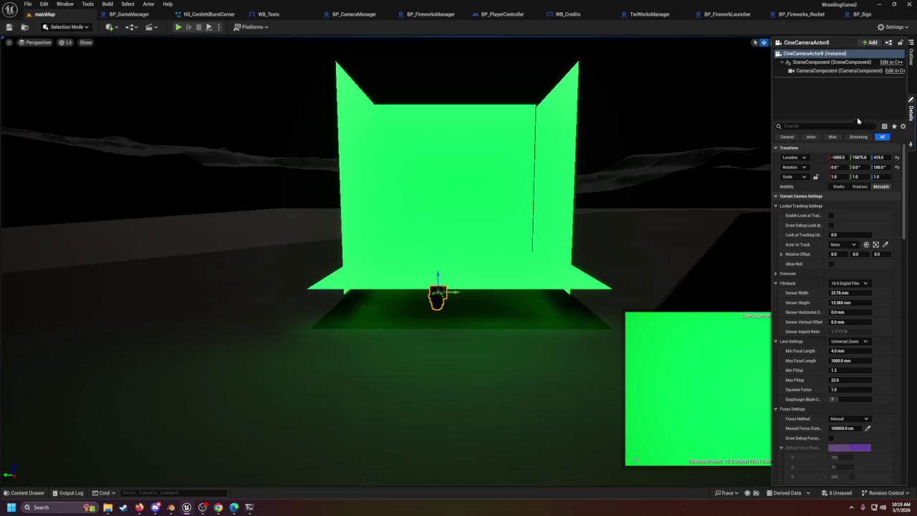
click(913, 62)
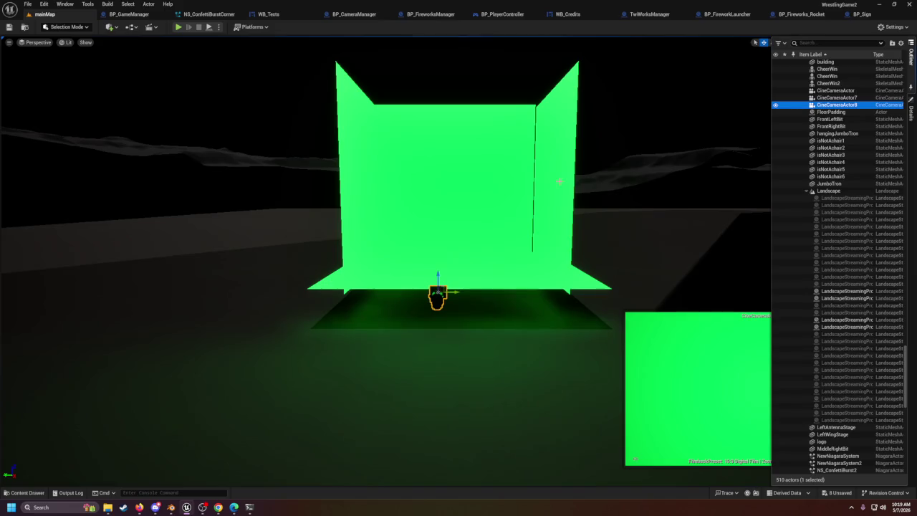
click(823, 43)
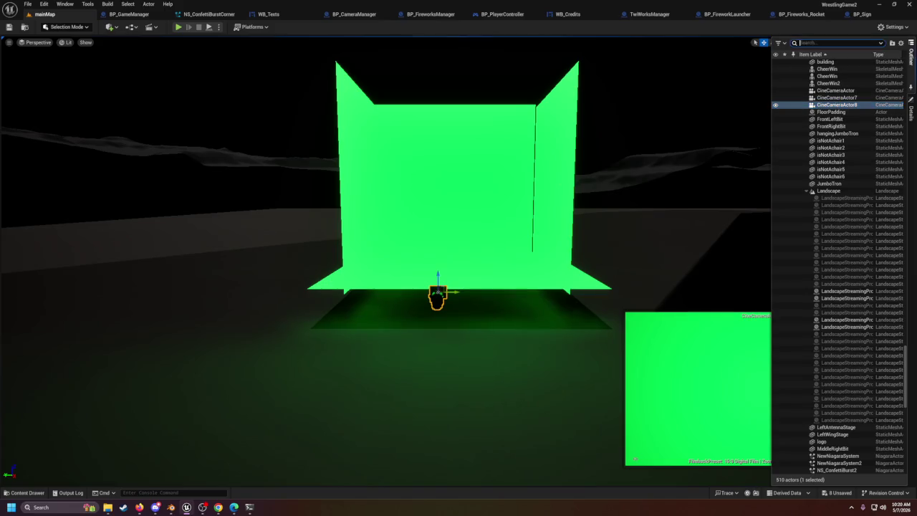
text(gamema)
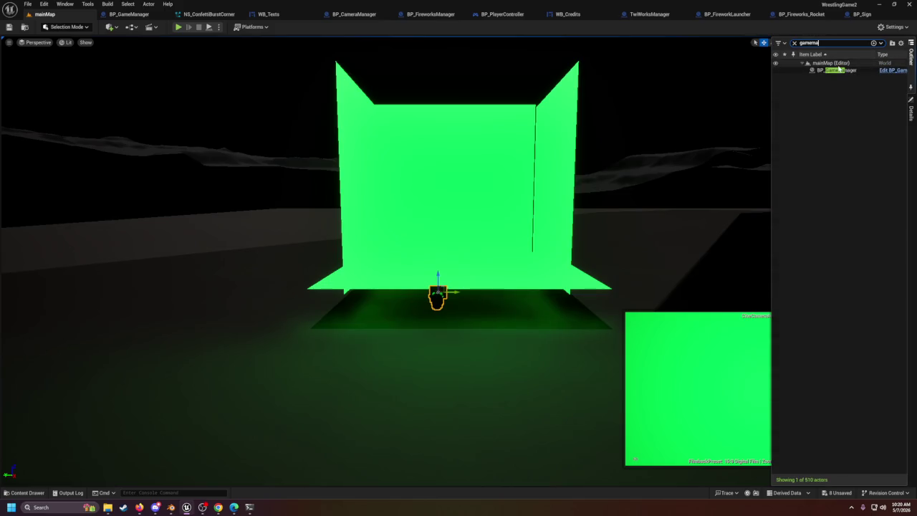
click(840, 71)
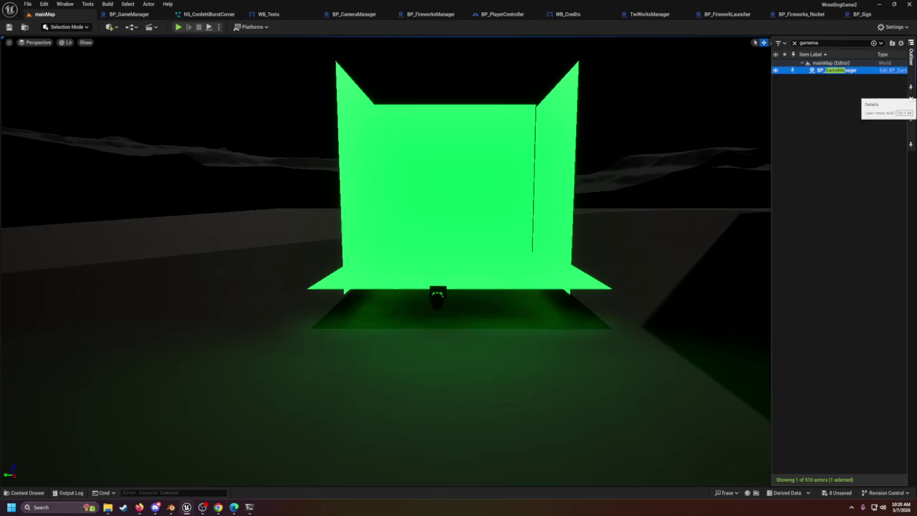
click(912, 111)
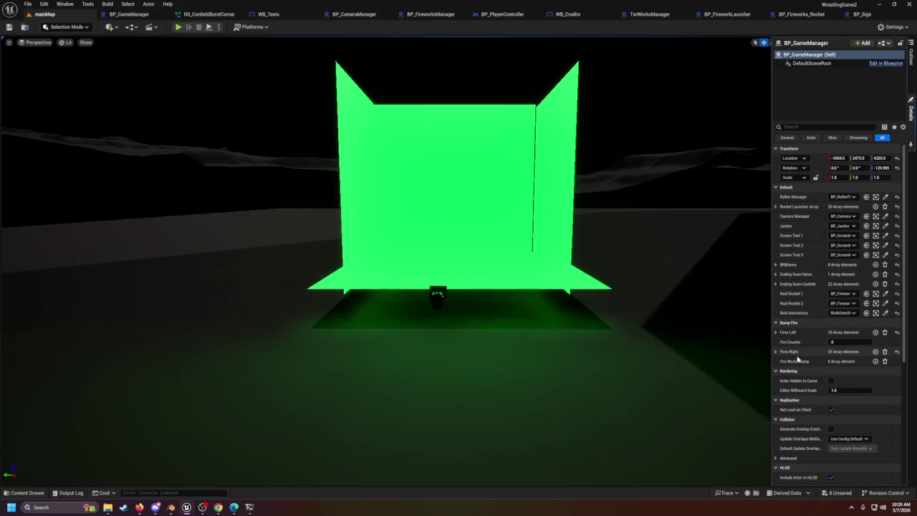
scroll(800, 391, down, 2)
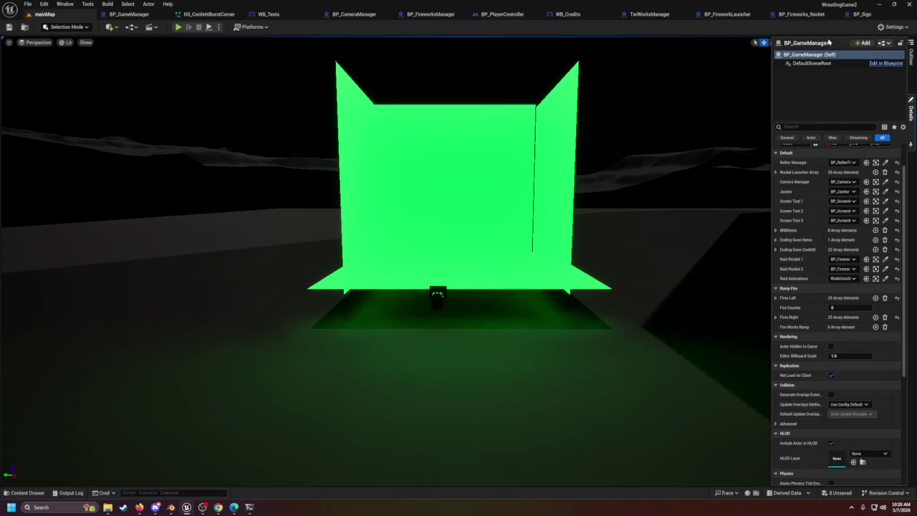
Step: Filter for 'manag' and expand BP_CameraManager's Cameras array to read its six camera entries
click(911, 55)
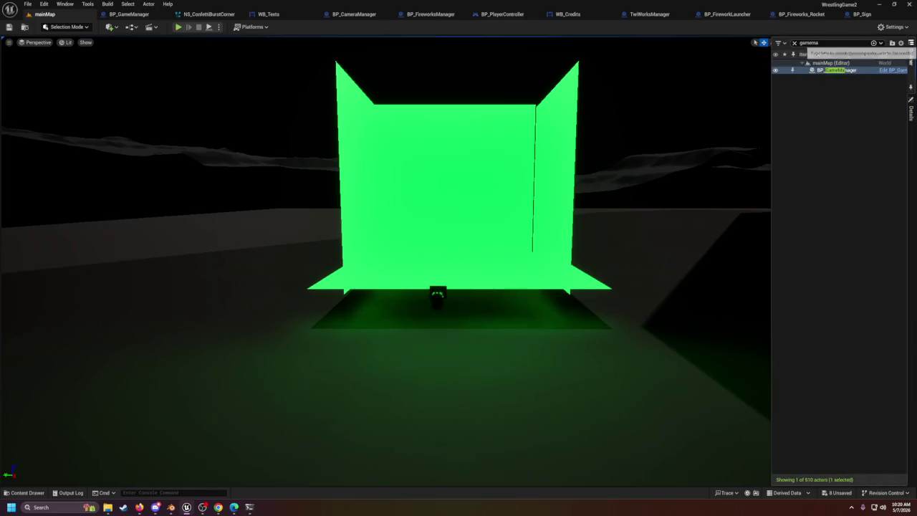
text(manag)
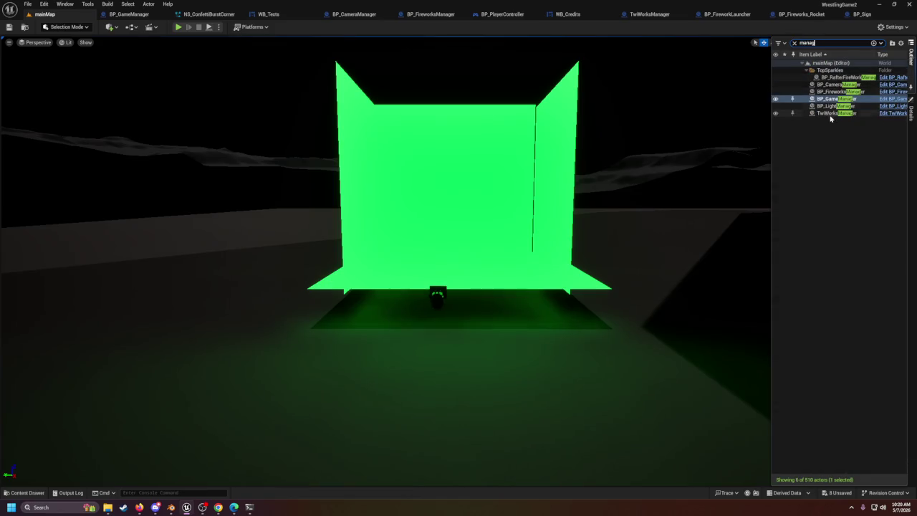
click(839, 84)
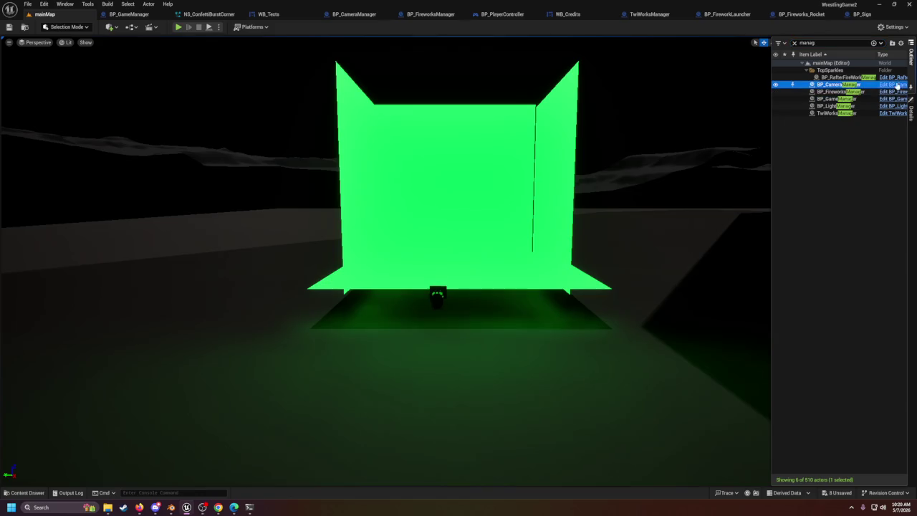
click(910, 111)
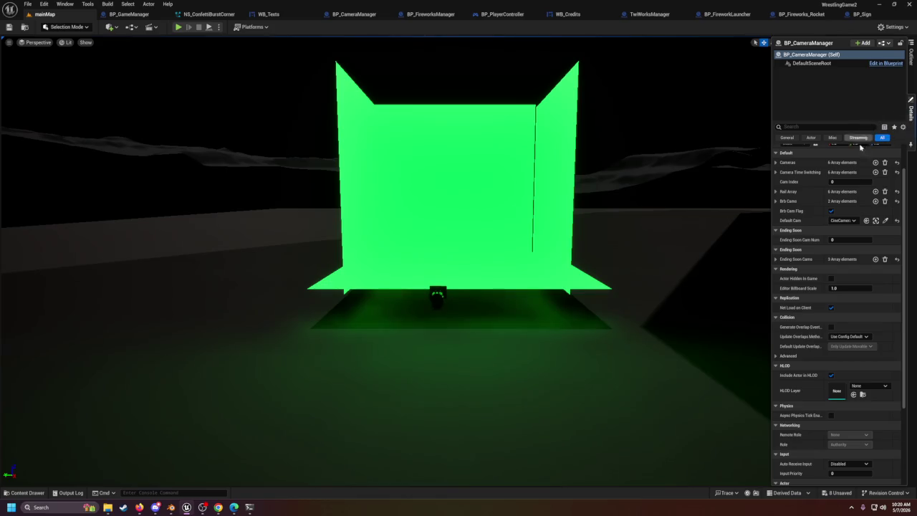
click(776, 164)
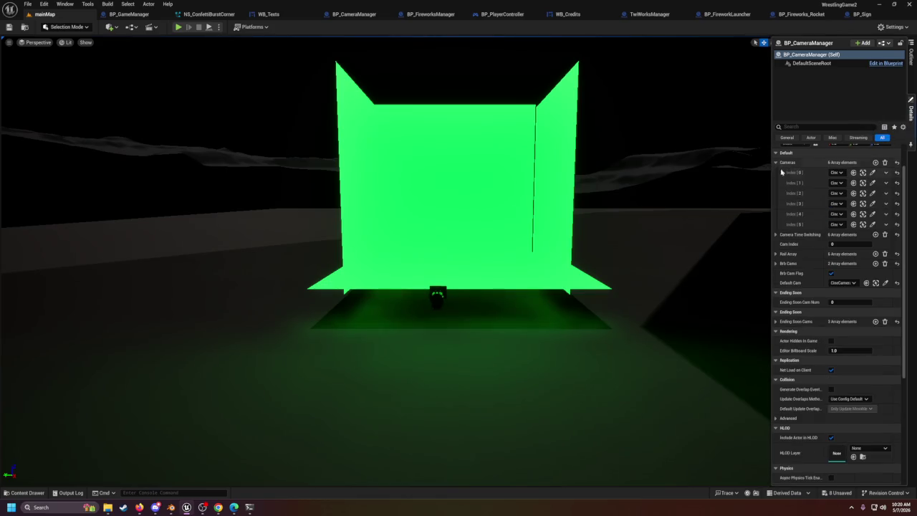
drag(772, 188, 706, 193)
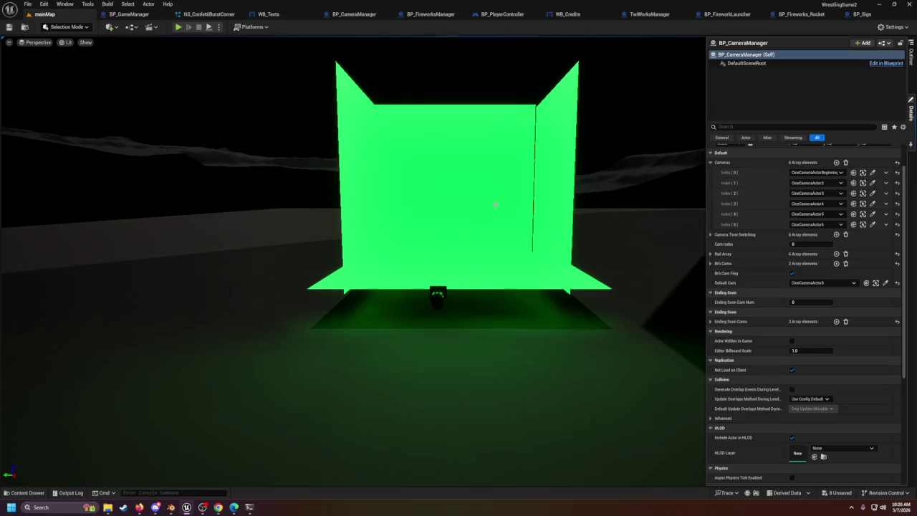
click(437, 295)
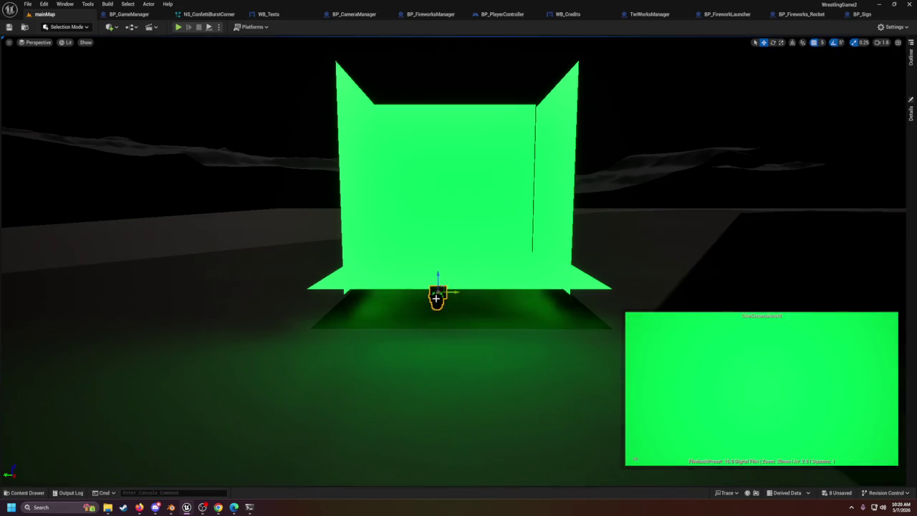
click(911, 56)
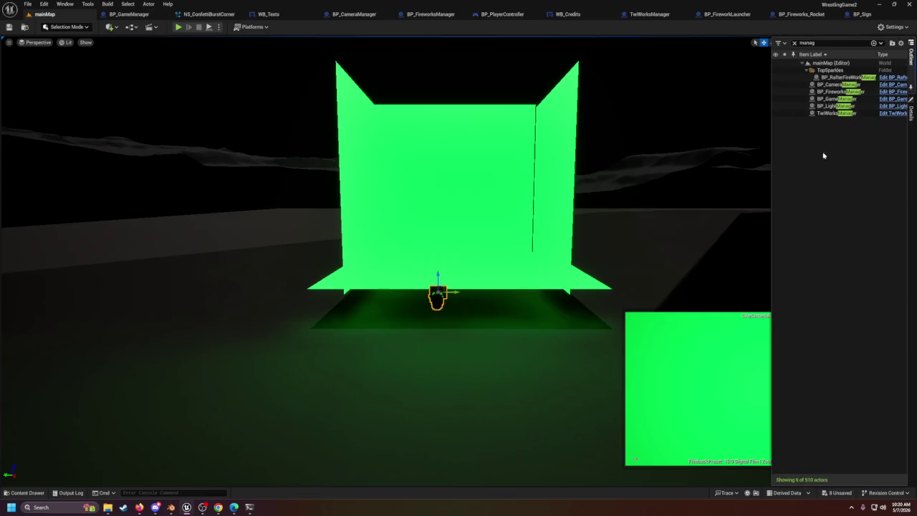
click(835, 85)
click(911, 113)
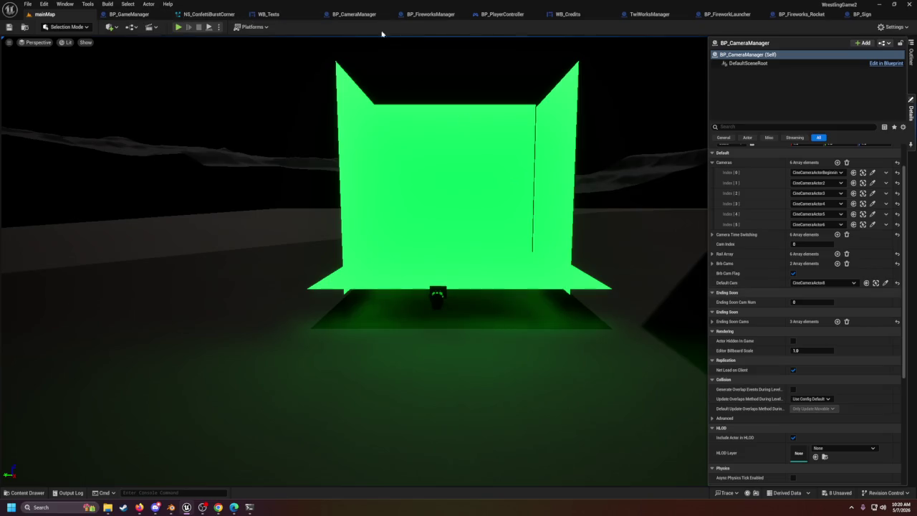
click(129, 14)
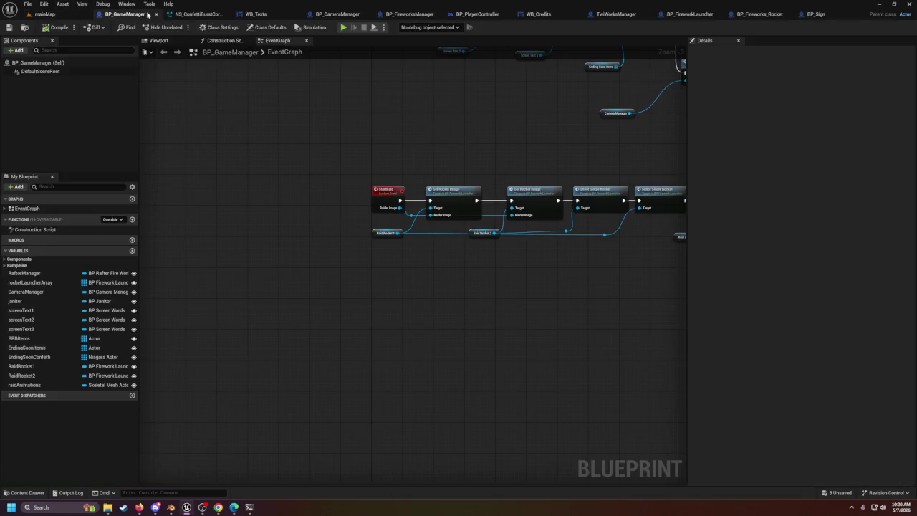
Step: Pan the BP_GameManager graph past PauseEverything and StartEnding to the loops ending in Deactivate
scroll(405, 261, down, 4)
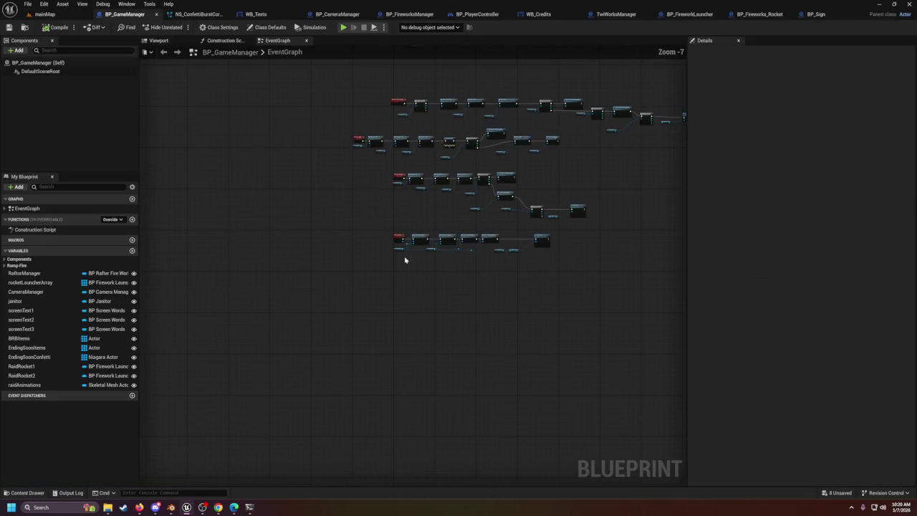
scroll(403, 250, up, 4)
drag(414, 164, 410, 239)
mouse_move(405, 134)
mouse_down()
mouse_move(434, 198)
mouse_move(437, 272)
mouse_move(389, 241)
mouse_up()
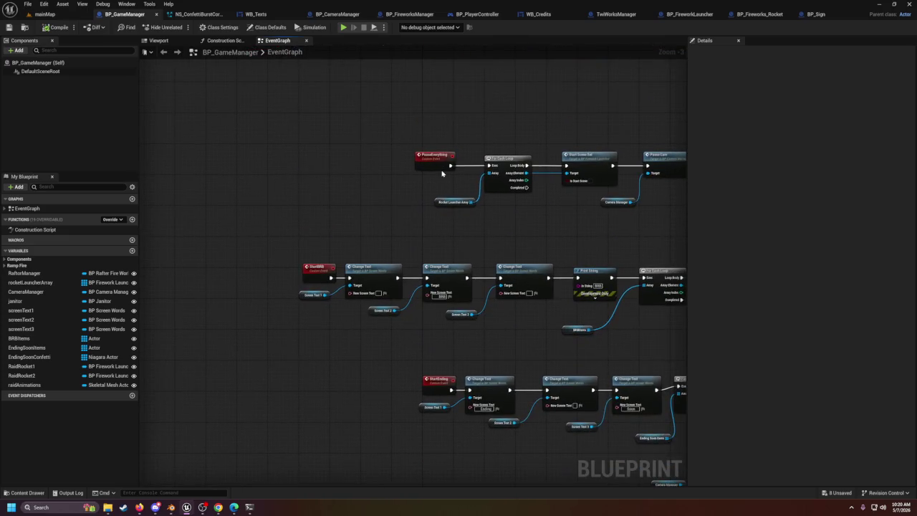
mouse_move(442, 158)
mouse_down()
mouse_move(479, 151)
mouse_move(505, 212)
mouse_move(221, 216)
mouse_up()
Step: Nudge the Deactivate node, cancel a wire drag, and place BP_CameraManager's tab second
drag(586, 207, 581, 204)
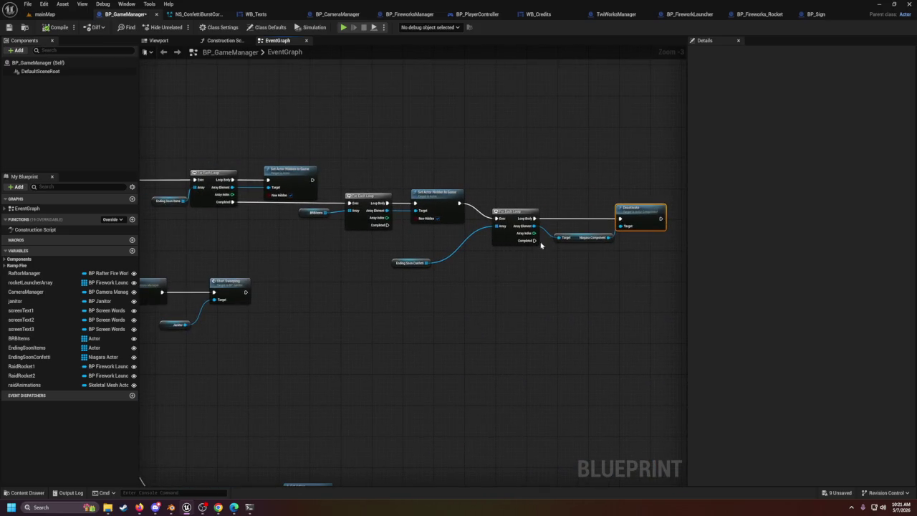
drag(537, 244, 556, 265)
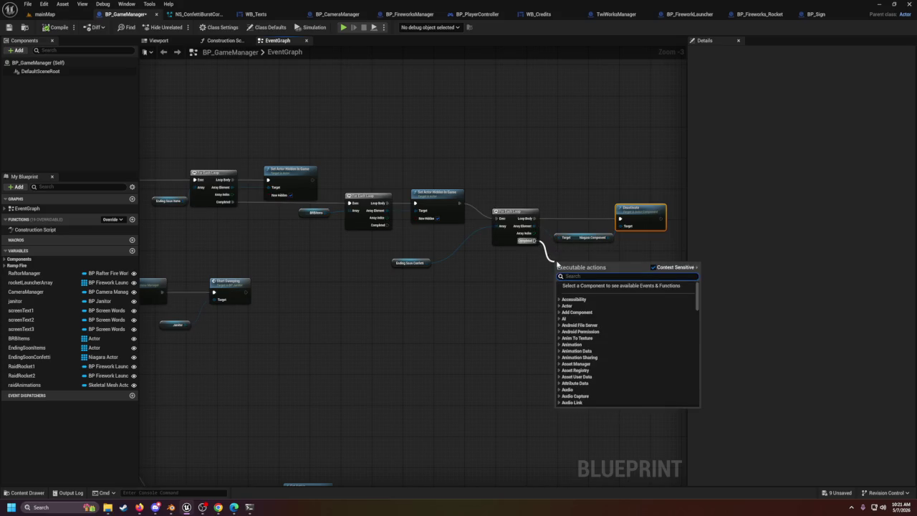
click(537, 268)
drag(501, 303, 644, 307)
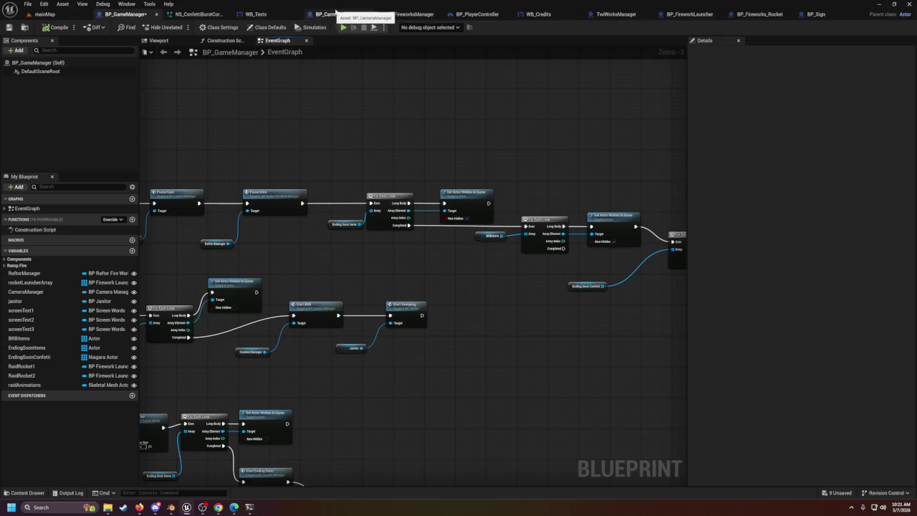
drag(336, 15, 181, 23)
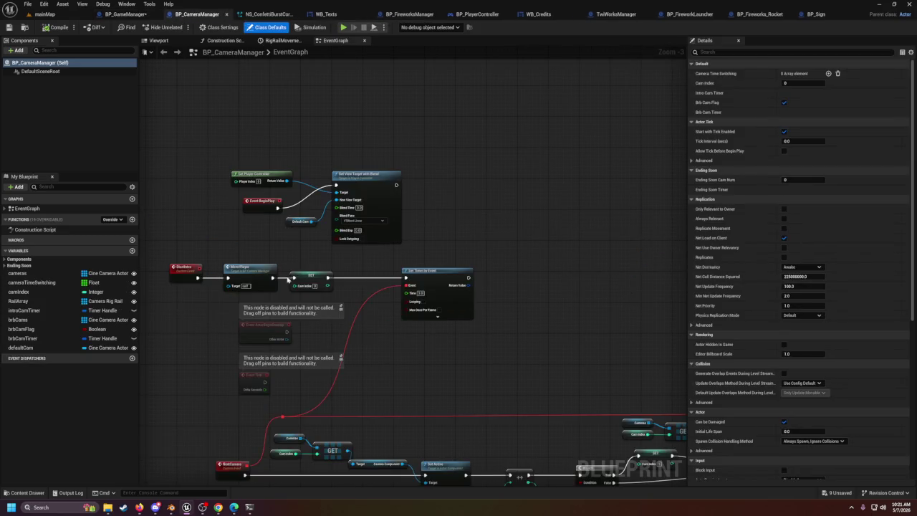
Step: Paste copies of the BeginPlay camera-setup nodes below the Ending Soon nodes
drag(287, 280, 385, 232)
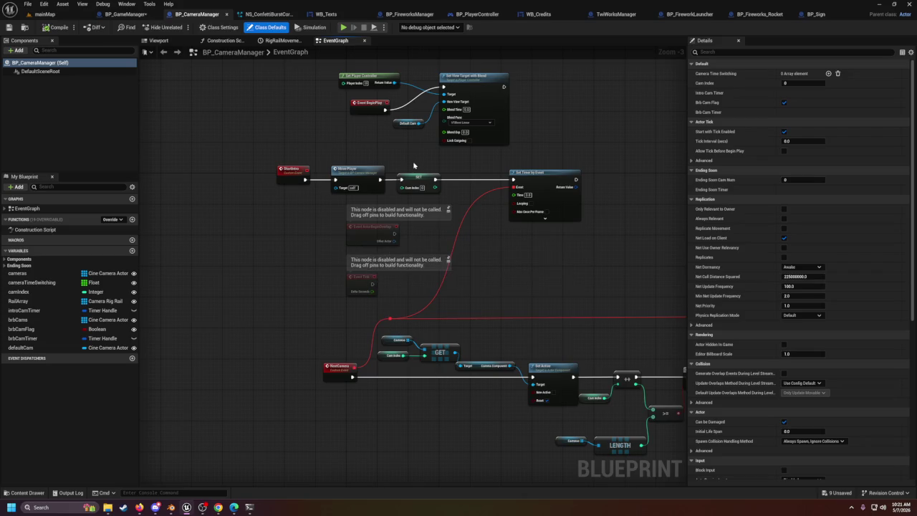
scroll(453, 318, down, 2)
scroll(491, 235, up, 3)
mouse_move(489, 369)
mouse_down()
mouse_move(472, 287)
mouse_move(416, 438)
mouse_move(409, 434)
mouse_move(423, 444)
mouse_move(424, 172)
mouse_move(412, 223)
mouse_up()
scroll(424, 173, up, 1)
mouse_move(322, 121)
mouse_down()
mouse_move(430, 192)
mouse_move(420, 154)
mouse_move(487, 226)
mouse_move(493, 214)
mouse_up()
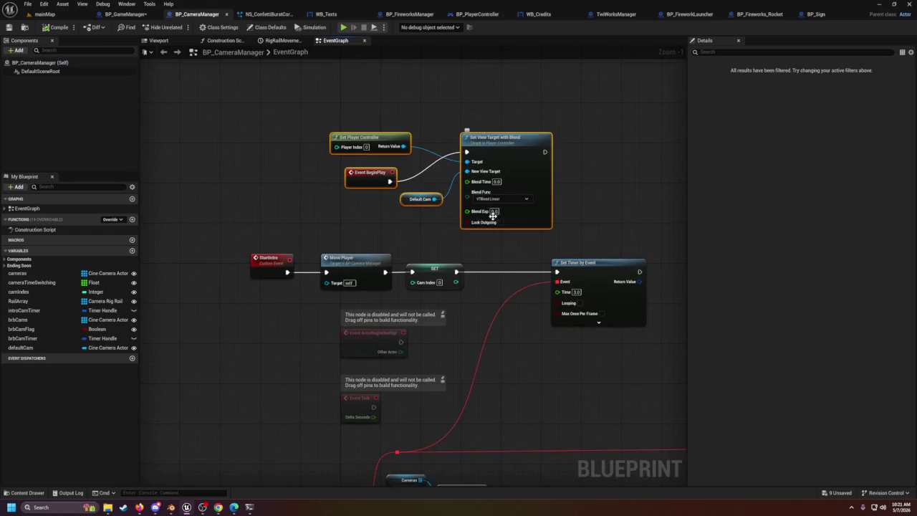
ctrl+click(386, 180)
scroll(462, 162, down, 5)
scroll(374, 180, up, 3)
drag(311, 237, 384, 225)
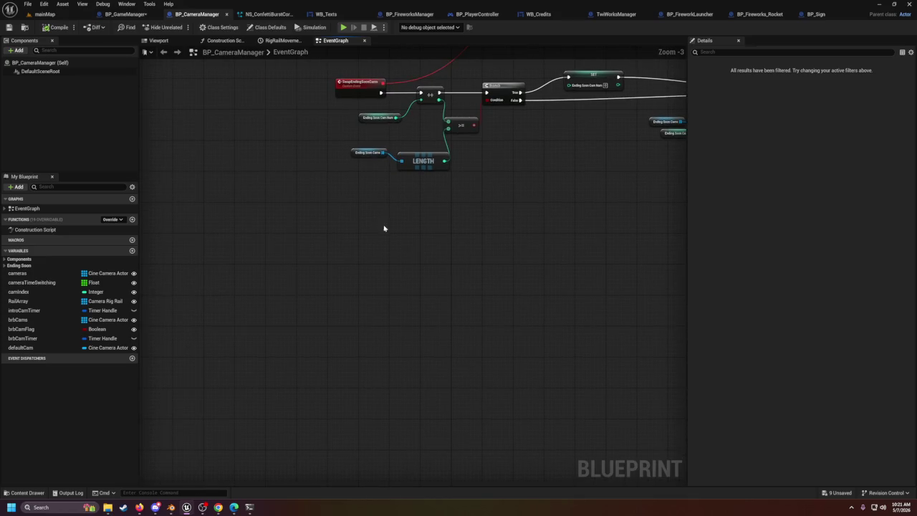
key(ctrl+v)
Step: Add a GreenScreen custom event and wire it into the pasted Set View Target with Blend
click(390, 244)
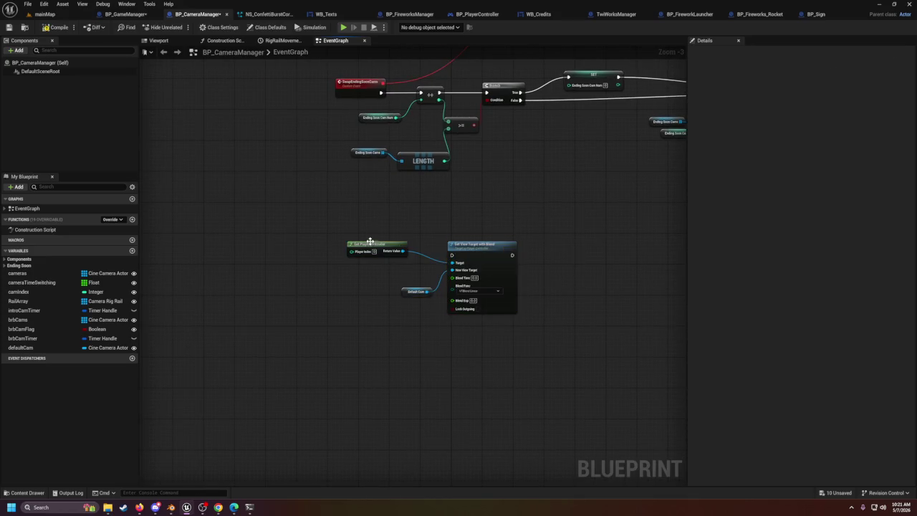
drag(383, 245, 395, 269)
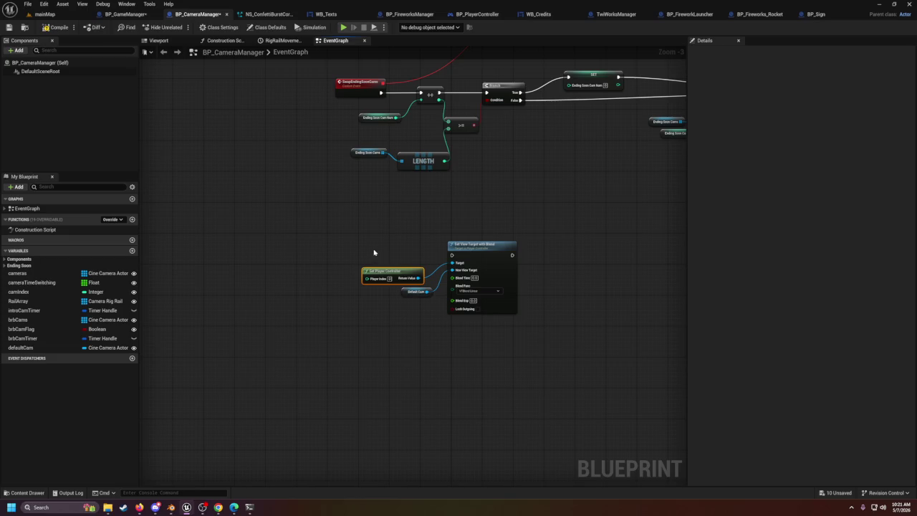
right_click(375, 256)
text(custom)
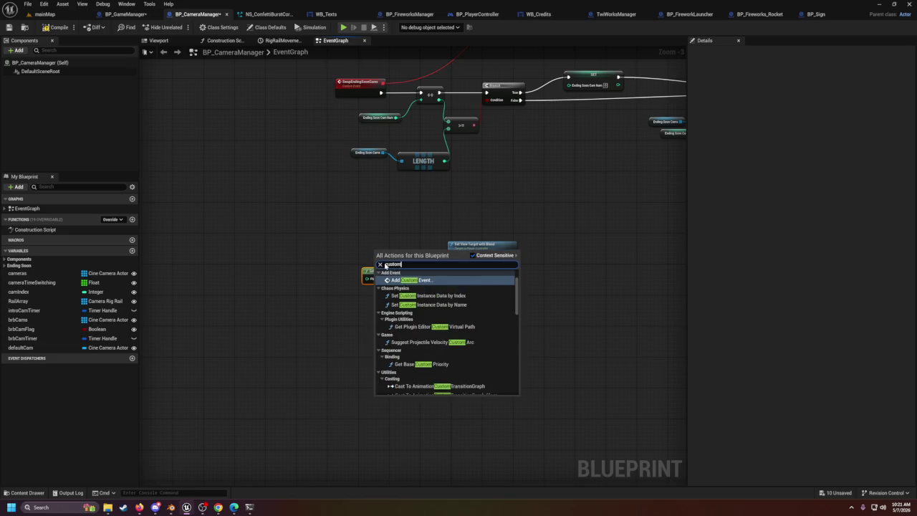
key(Return)
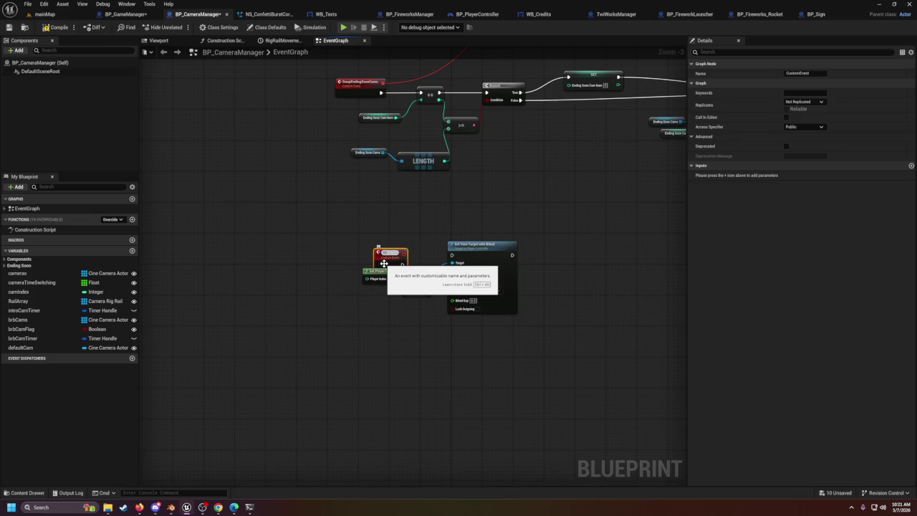
key(Return)
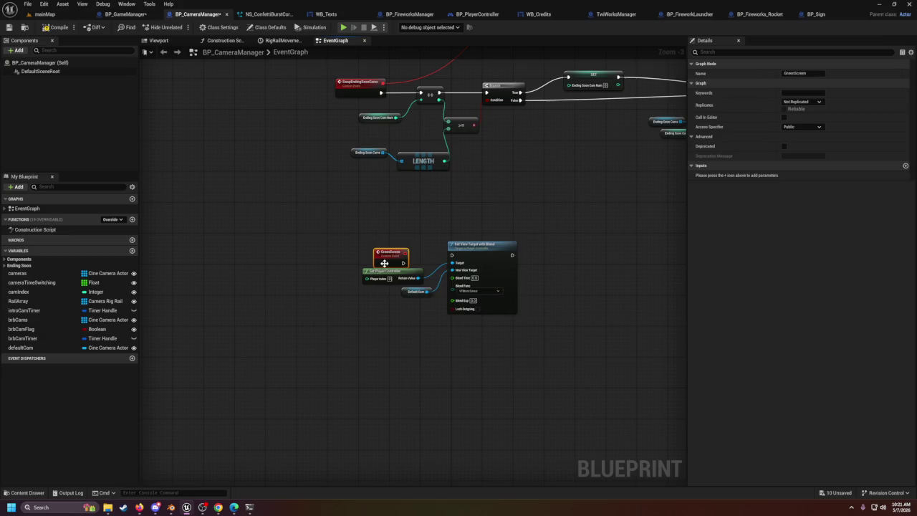
drag(404, 263, 451, 255)
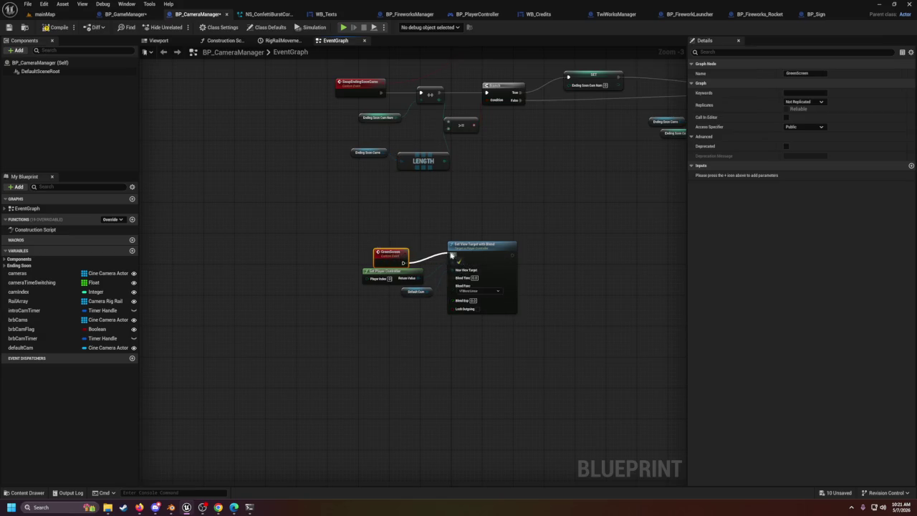
drag(387, 257, 351, 249)
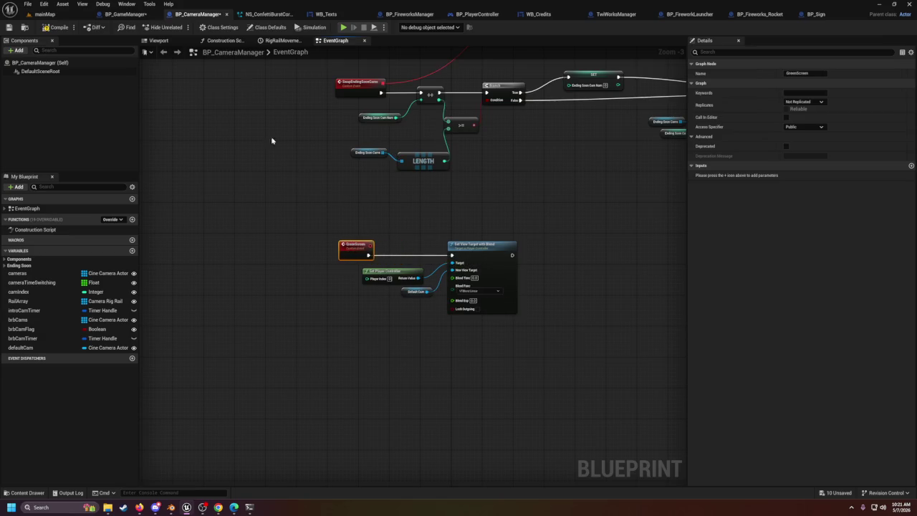
Step: Save the BP_CameraManager and BP_GameManager blueprints
click(9, 27)
click(8, 27)
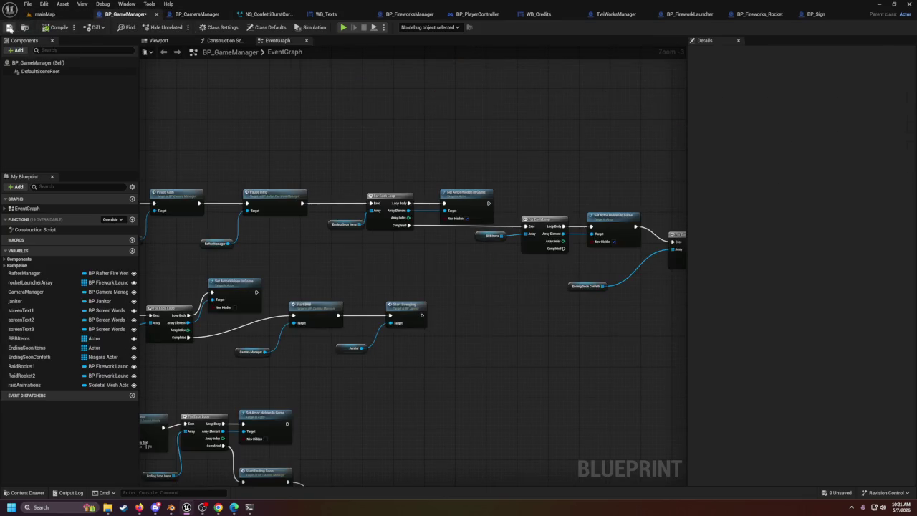
scroll(430, 215, down, 2)
scroll(430, 232, up, 3)
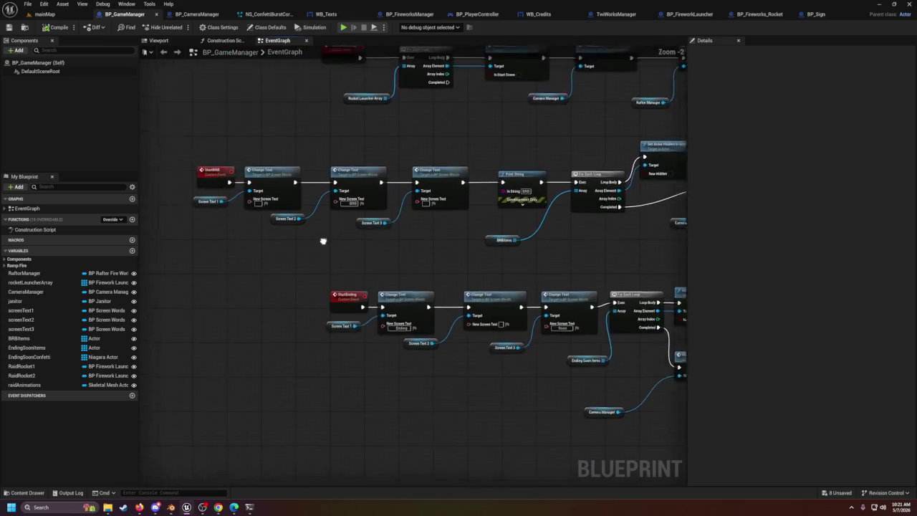
scroll(319, 214, down, 3)
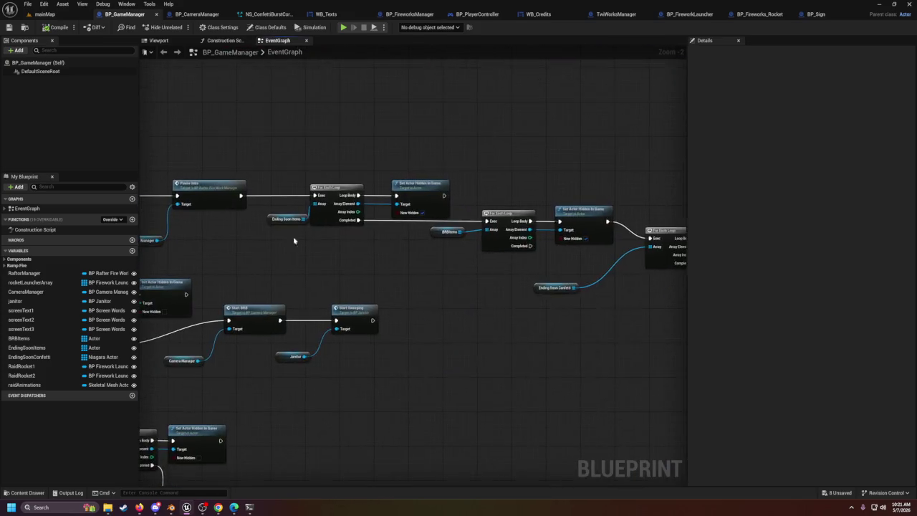
scroll(444, 274, up, 3)
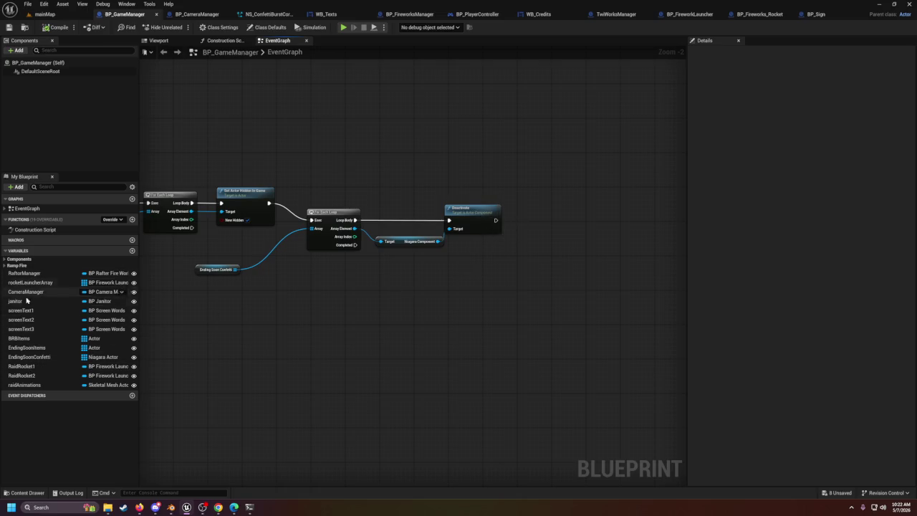
Step: Add a CameraManager getter calling Green Screen, wired after Deactivate's execution output
mouse_move(32, 291)
mouse_down()
mouse_move(444, 258)
mouse_move(462, 267)
mouse_up()
click(483, 290)
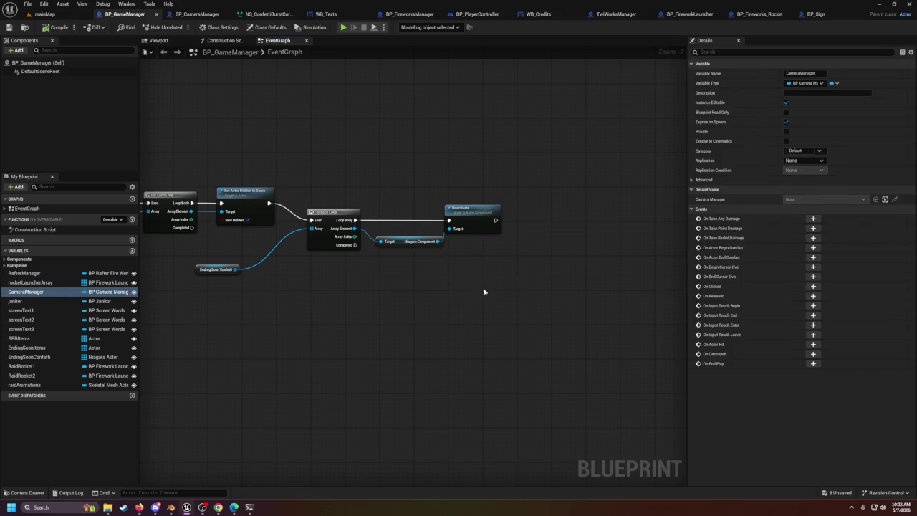
key(Delete)
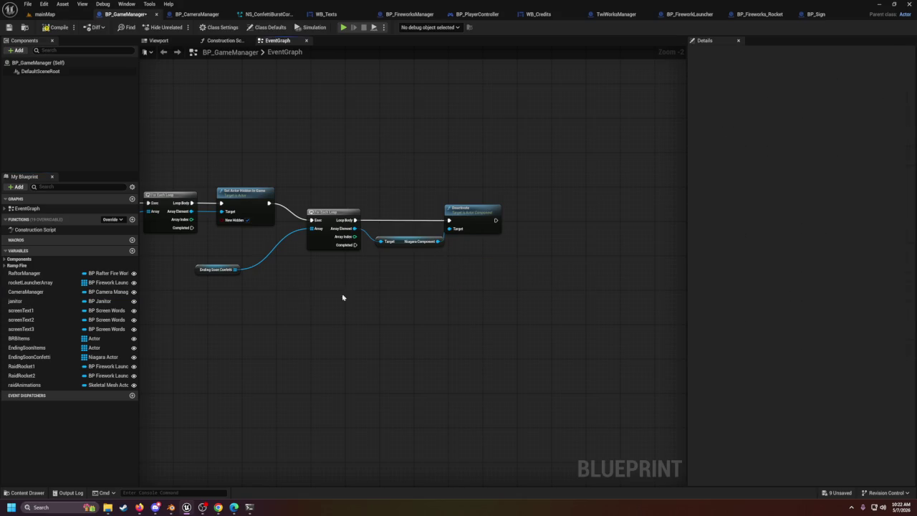
mouse_move(18, 292)
mouse_down()
mouse_move(477, 266)
mouse_move(440, 286)
mouse_move(594, 242)
mouse_move(582, 242)
mouse_up()
click(472, 295)
text(geen)
key(Return)
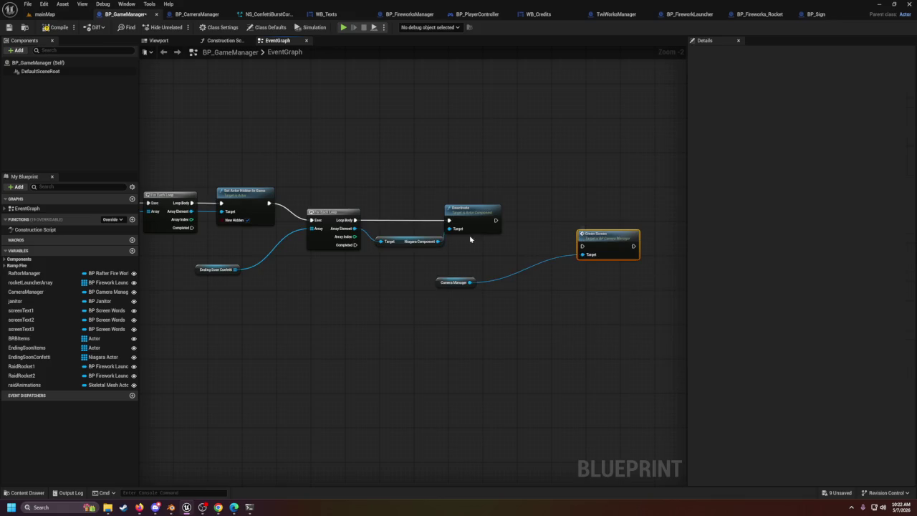
mouse_move(496, 220)
mouse_down()
mouse_move(582, 246)
mouse_move(574, 209)
mouse_move(559, 208)
mouse_up()
scroll(429, 278, down, 2)
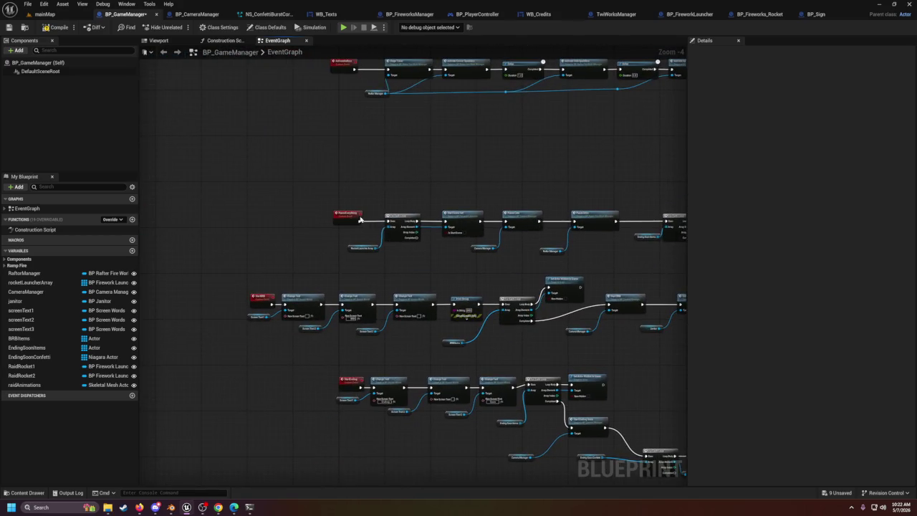
click(347, 215)
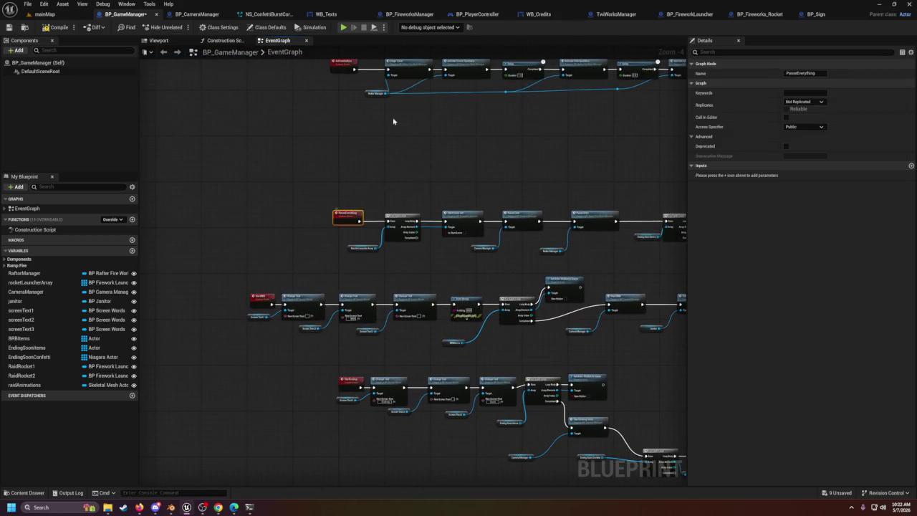
click(500, 14)
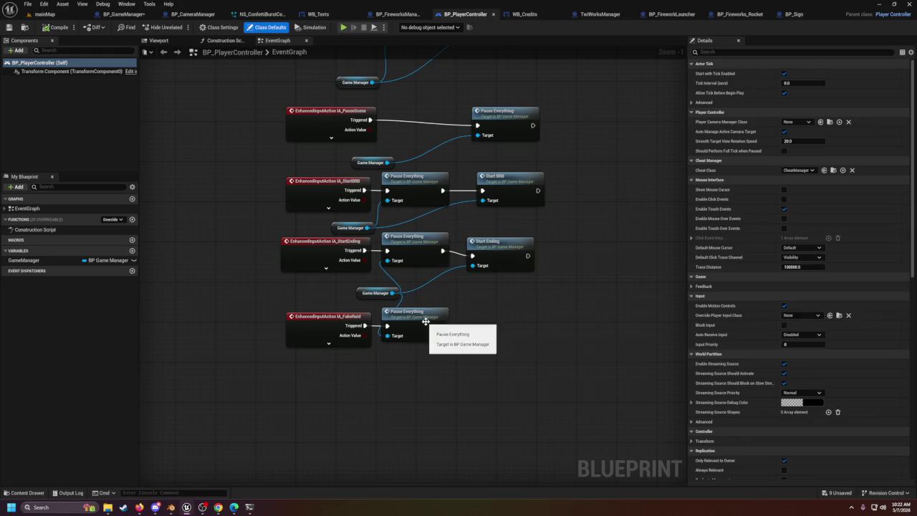
Step: Browse and close Project Settings, then open the Content Drawer listing the Assets static meshes
click(334, 317)
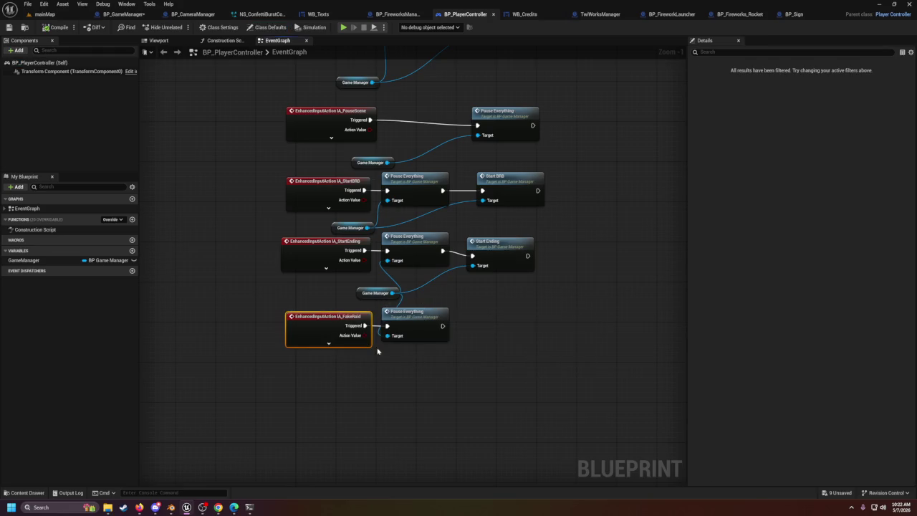
click(34, 5)
mouse_move(43, 4)
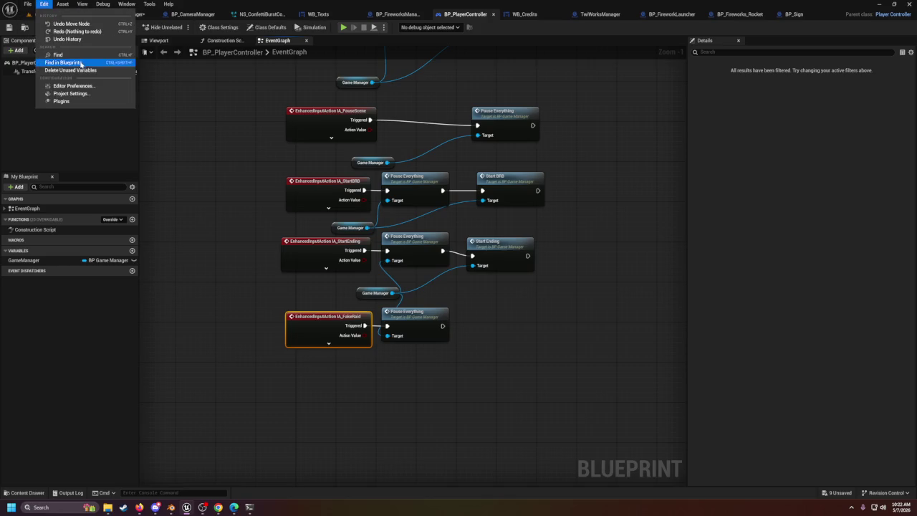
click(75, 94)
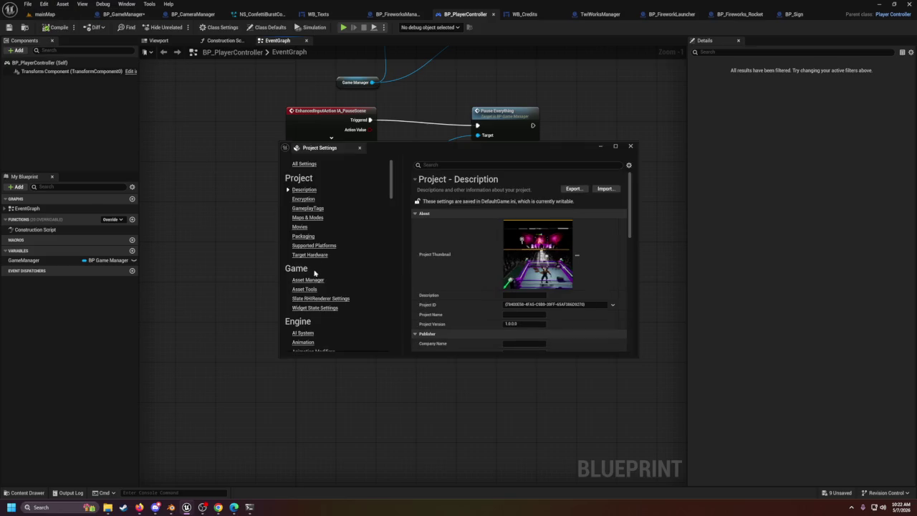
scroll(323, 287, down, 15)
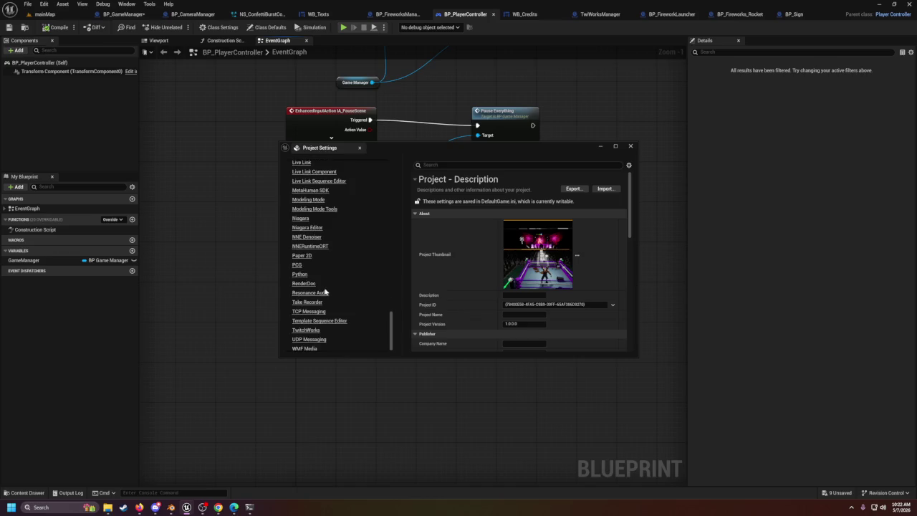
scroll(315, 300, up, 15)
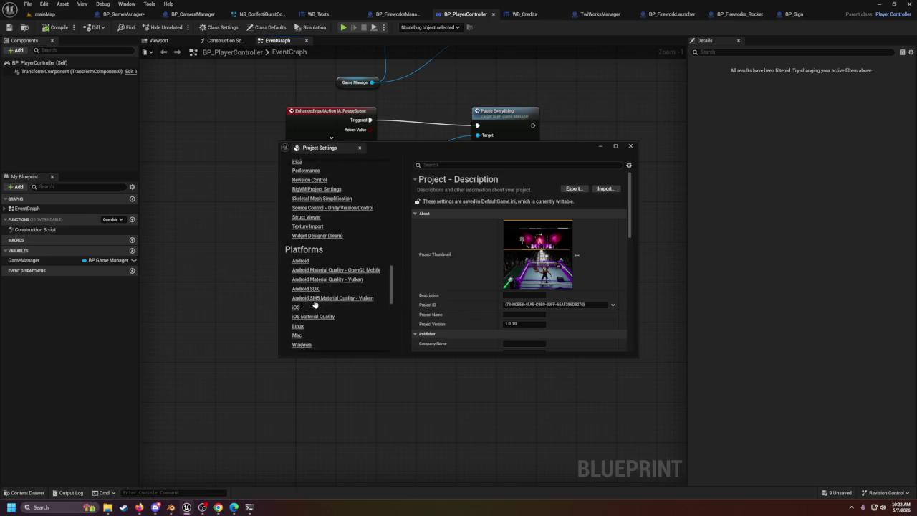
scroll(315, 300, up, 10)
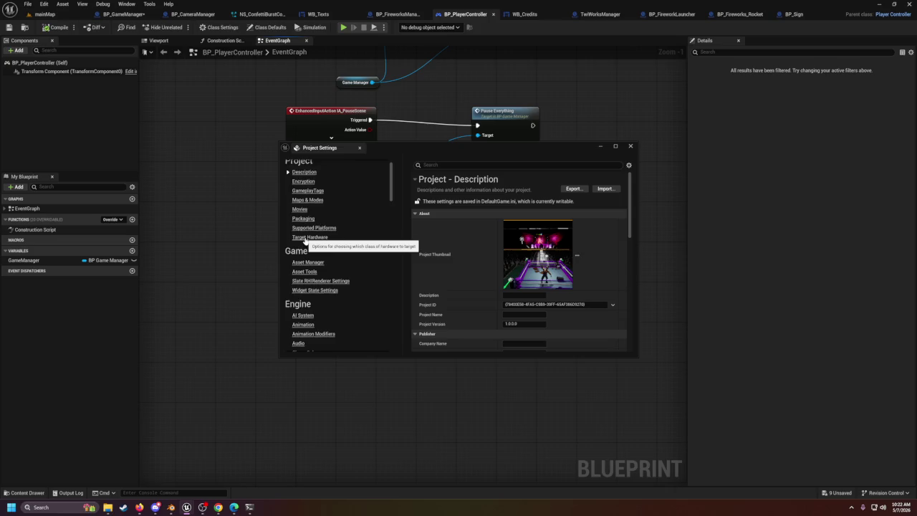
click(630, 146)
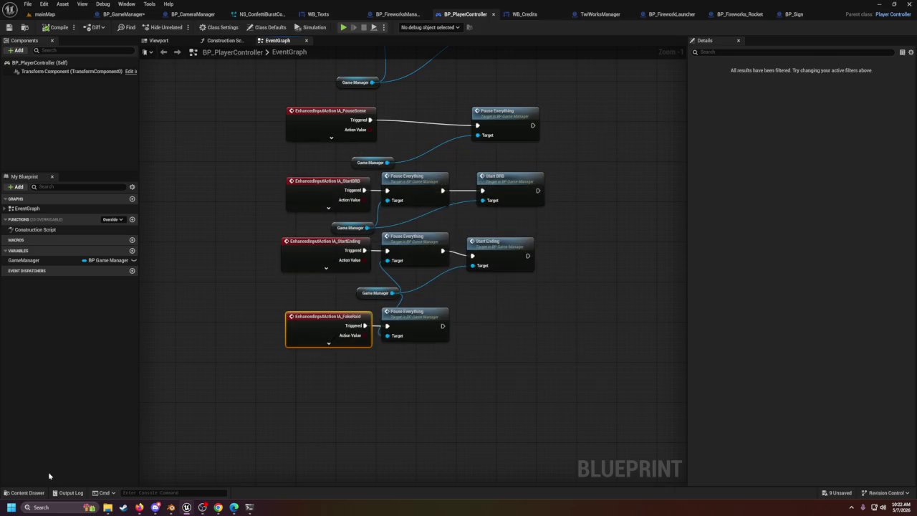
click(22, 493)
scroll(53, 450, down, 3)
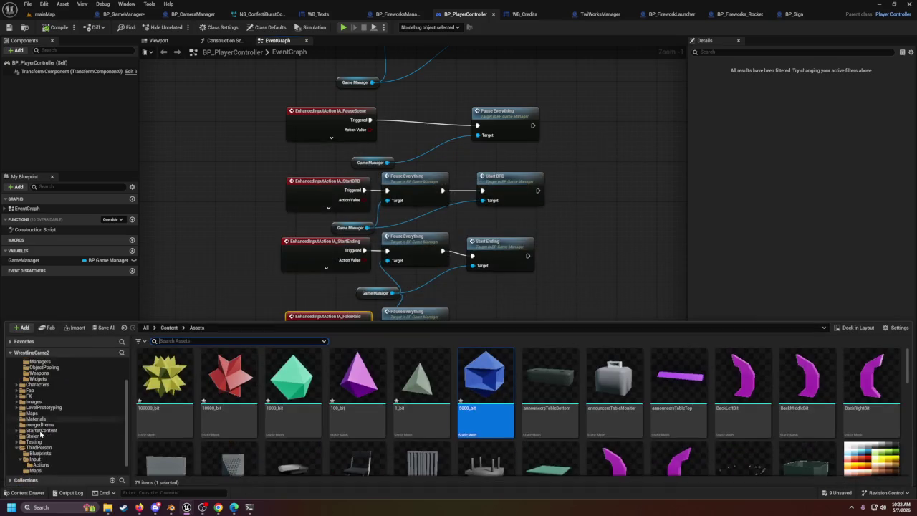
Step: Open the IA_PauseScene input action from ThirdPerson/Input/Actions
click(42, 454)
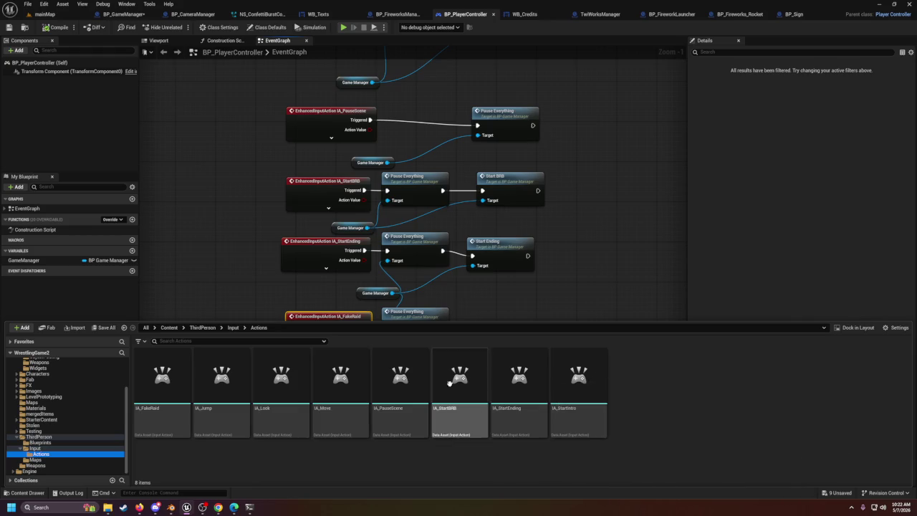
click(411, 392)
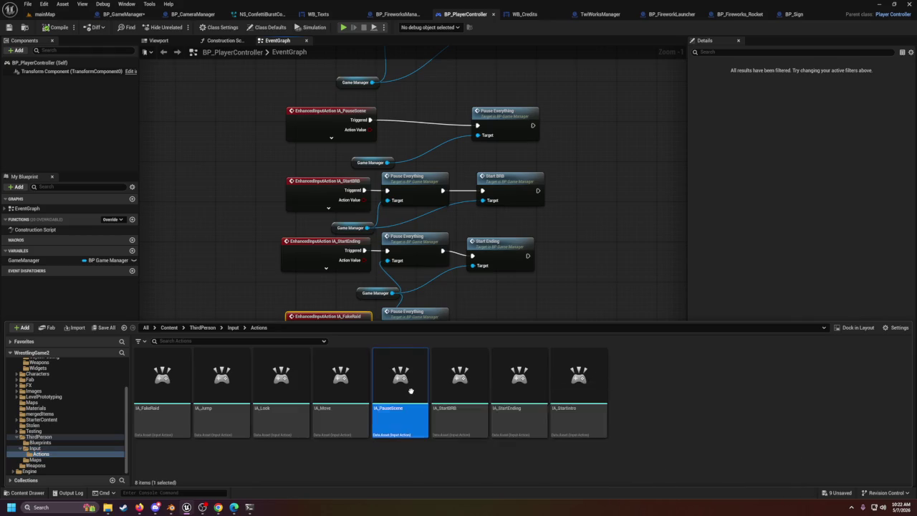
right_click(413, 393)
double_click(401, 393)
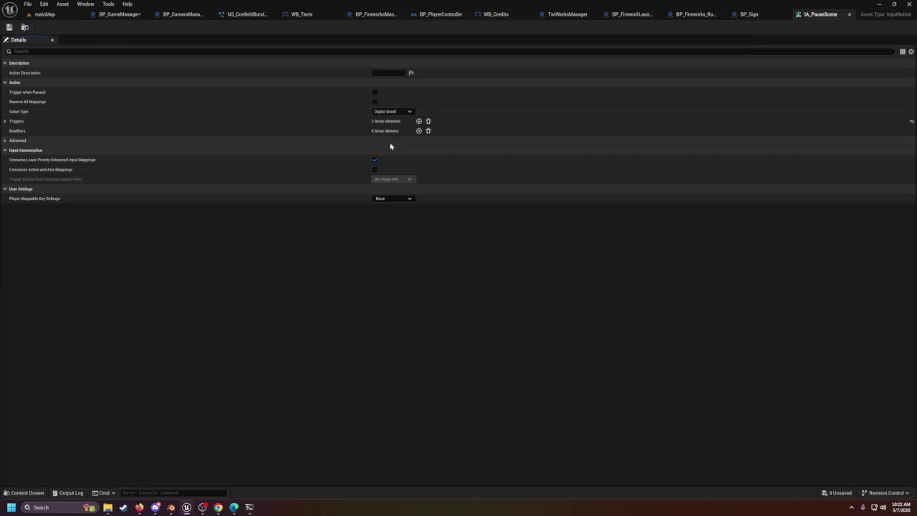
Step: Check IA_PauseScene's Triggers and advanced settings, then return to the mainMap level
click(6, 121)
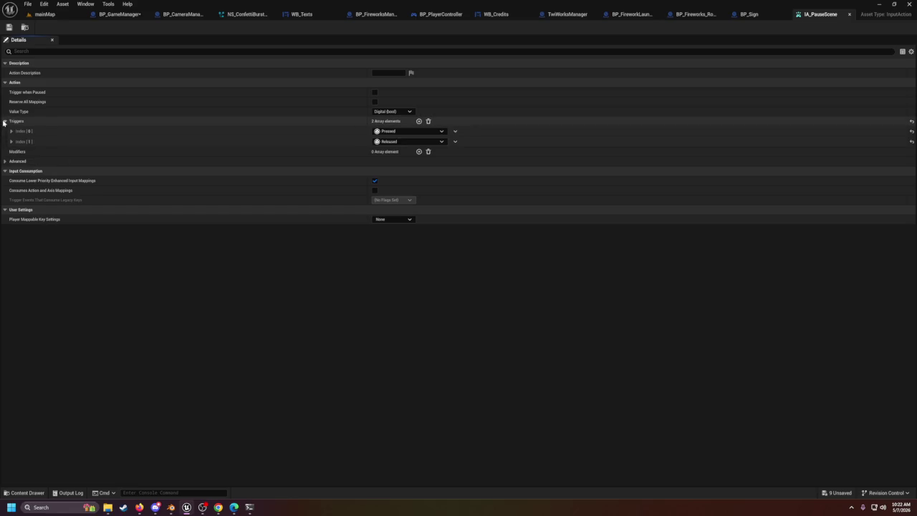
click(4, 121)
click(5, 141)
click(5, 140)
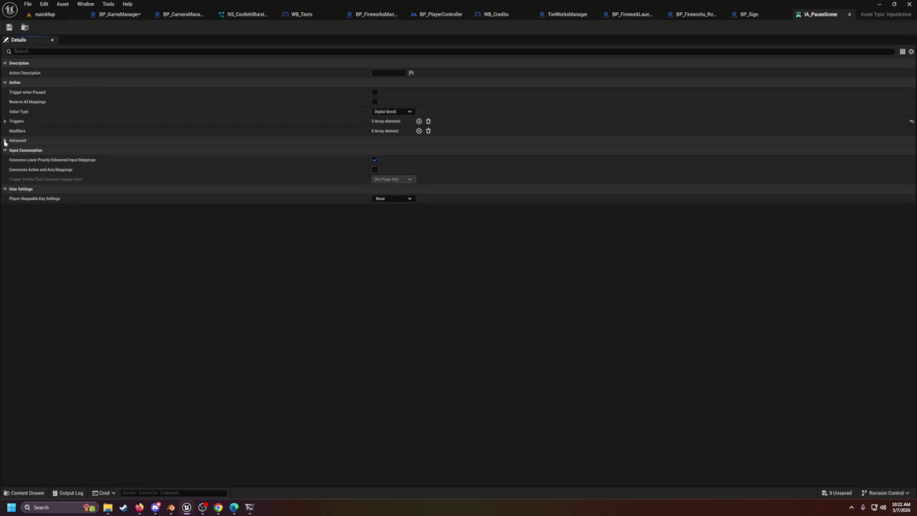
click(44, 15)
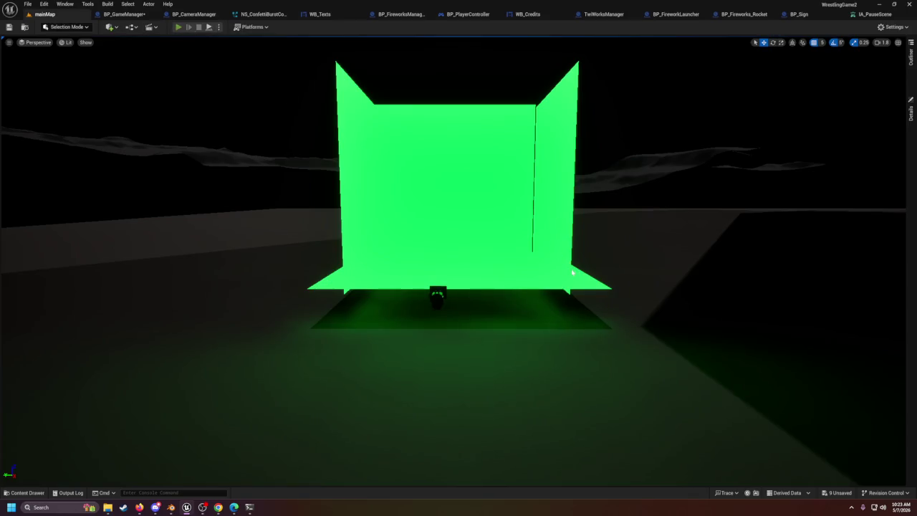
Step: Play-test mainMap with Alt+P, stop with Esc, close the Message Log and re-frame the arena
key(alt+p)
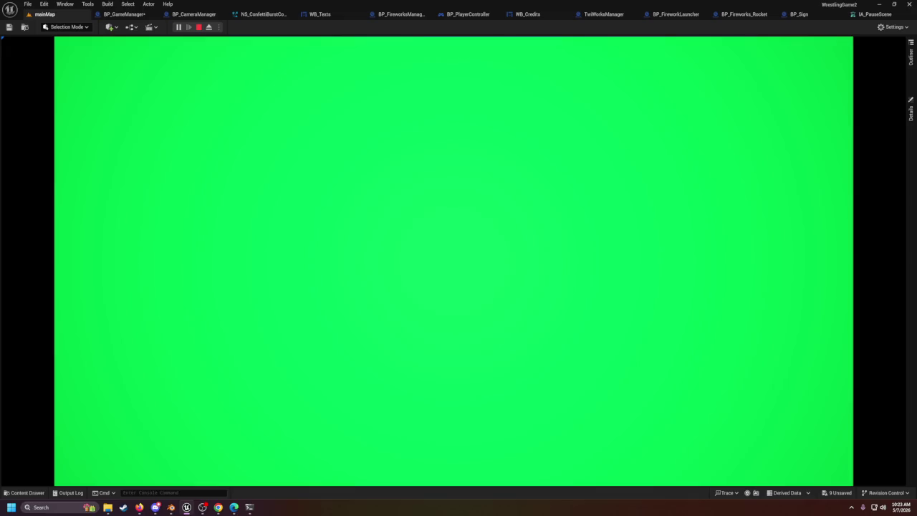
key(Escape)
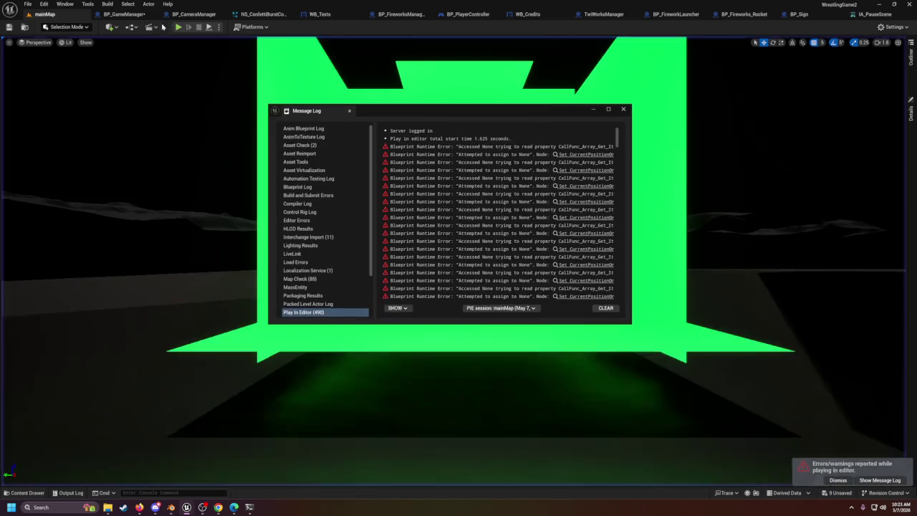
click(618, 110)
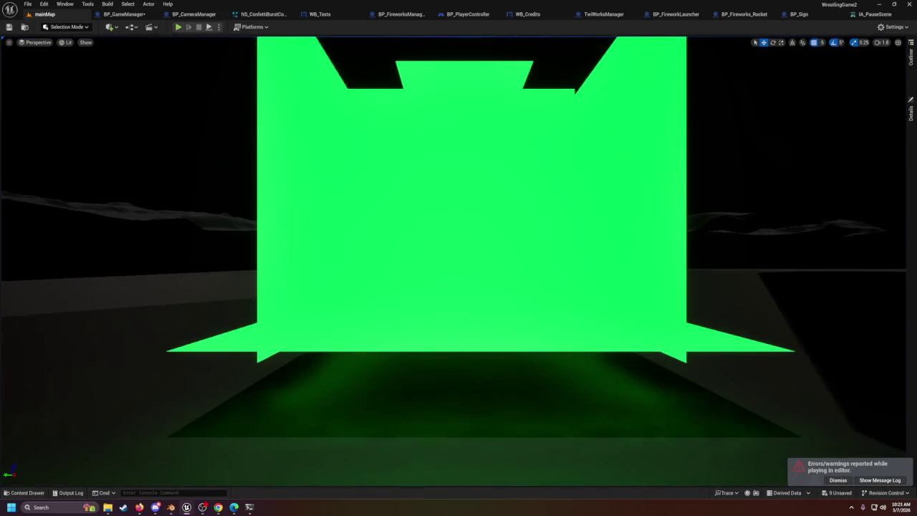
scroll(459, 158, up, 5)
scroll(458, 258, down, 10)
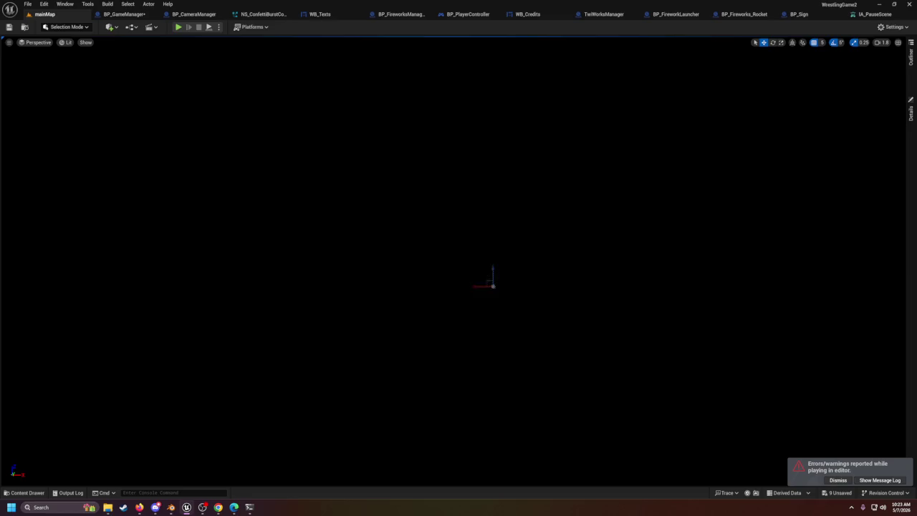
scroll(79, 39, up, 1)
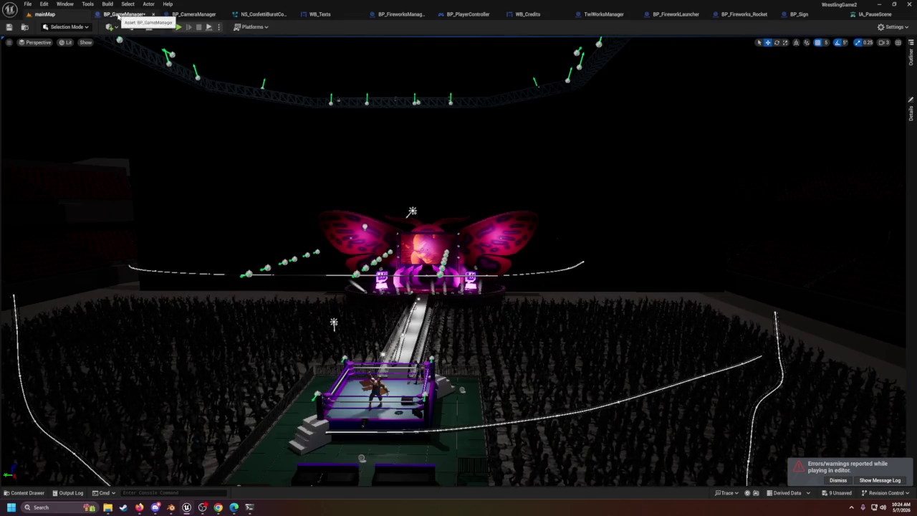
Step: Pan BP_GameManager's EventGraph to view the PauseEverything and StartBRB event rows
click(119, 14)
scroll(379, 144, up, 2)
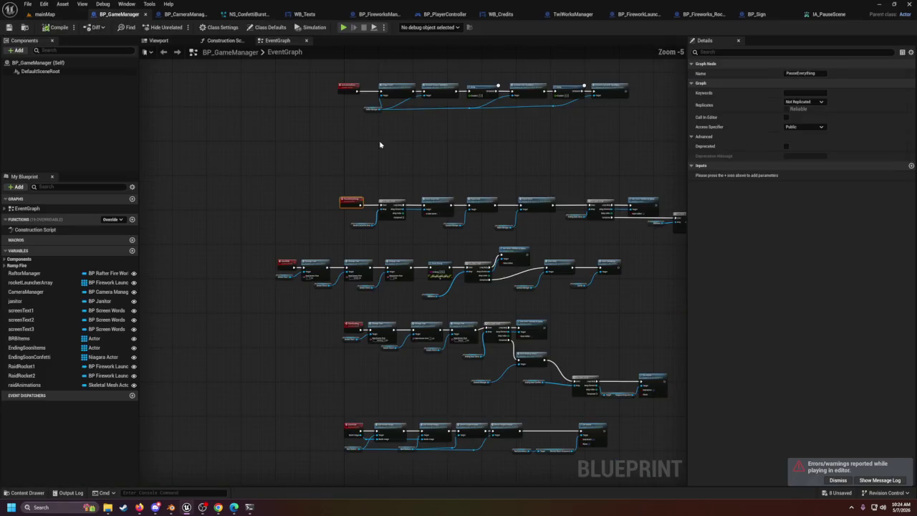
scroll(401, 250, up, 1)
mouse_move(443, 384)
mouse_down()
mouse_move(371, 301)
mouse_move(617, 205)
mouse_up()
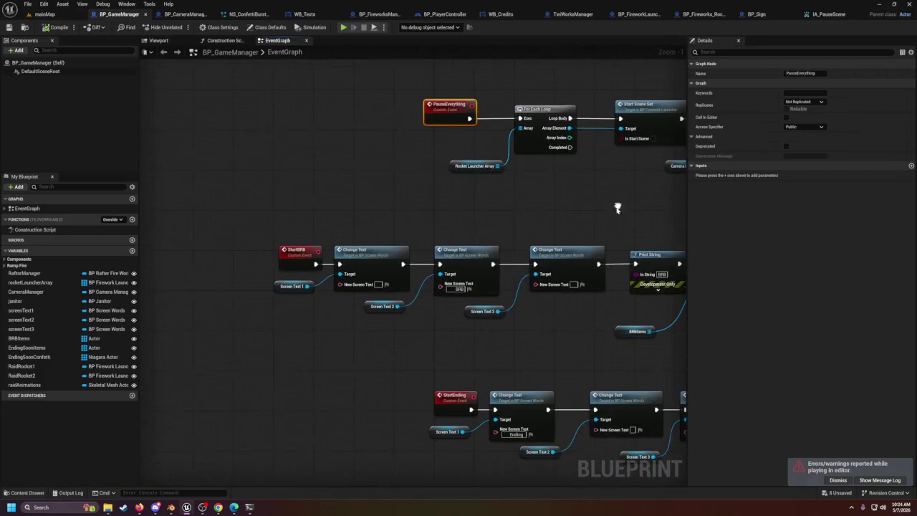
mouse_move(562, 351)
mouse_down()
mouse_move(497, 254)
mouse_move(430, 236)
mouse_move(412, 204)
mouse_move(410, 434)
mouse_up()
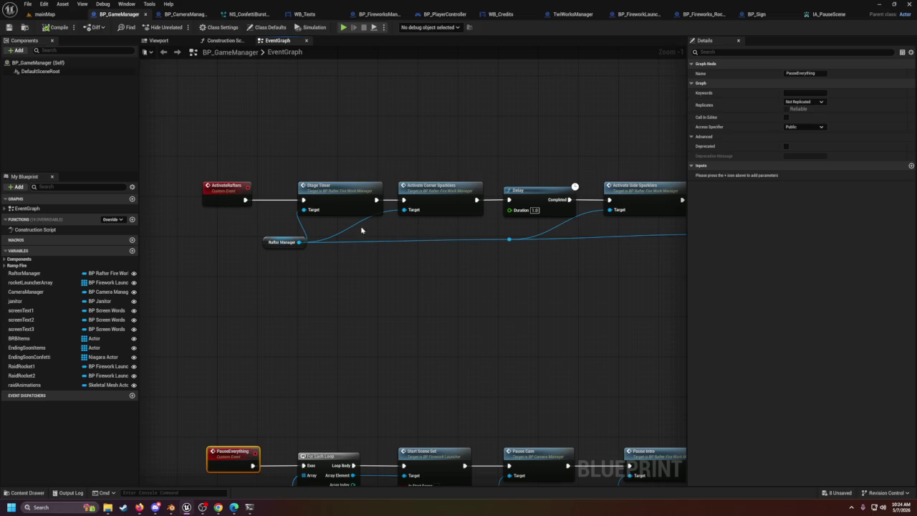
Step: Inspect the Stage Timer and Rafter Manager nodes, then bring up BP_FireworkLauncher
drag(301, 191, 390, 229)
mouse_move(444, 236)
mouse_down()
mouse_move(115, 251)
mouse_move(308, 261)
mouse_move(382, 283)
mouse_up()
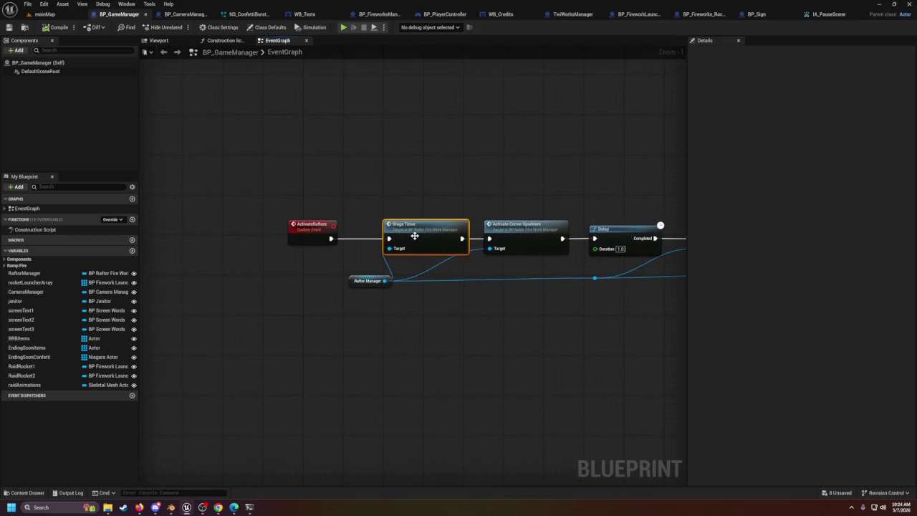
click(361, 281)
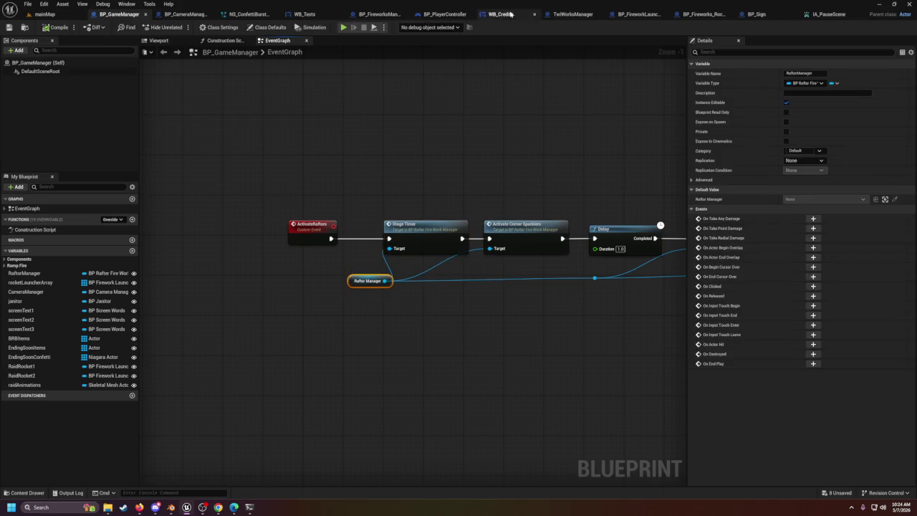
click(636, 14)
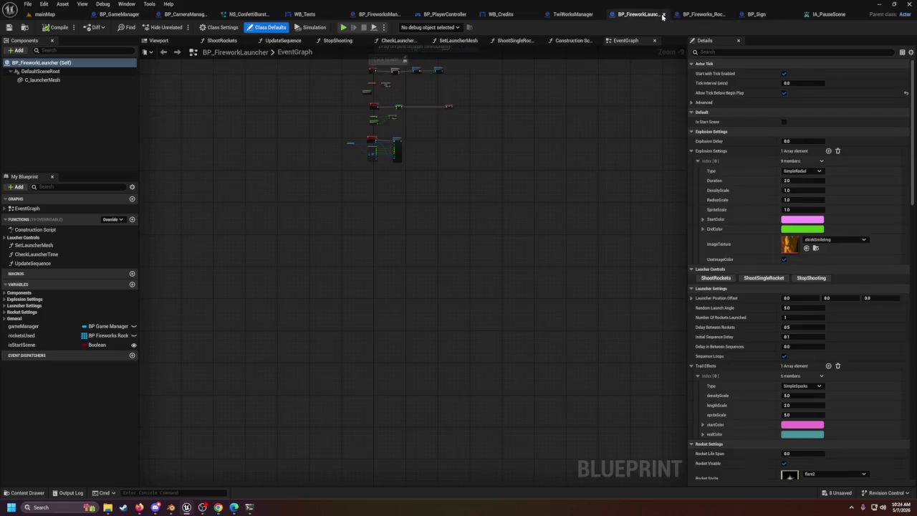
Step: Close the BP_FireworkLauncher, BP_Fireworks_Rocket, IA_PauseScene and BP_Sign tabs
click(663, 15)
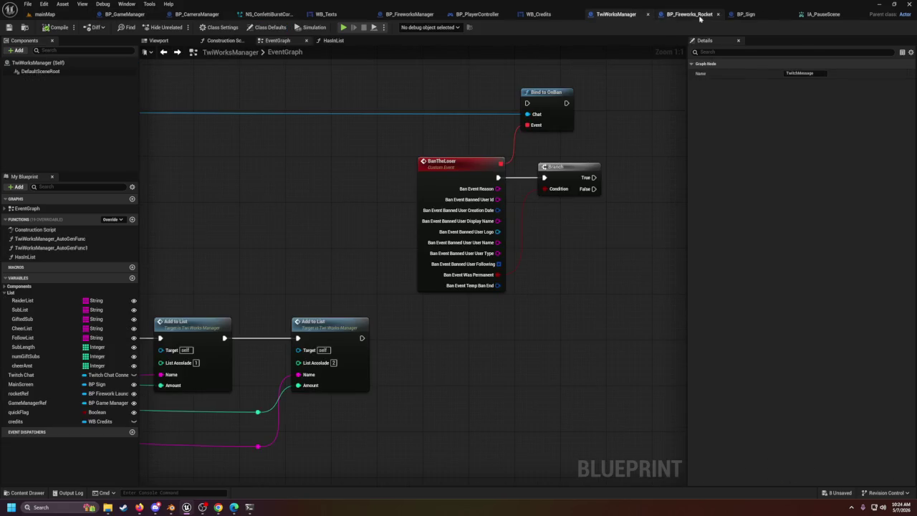
click(701, 18)
click(718, 15)
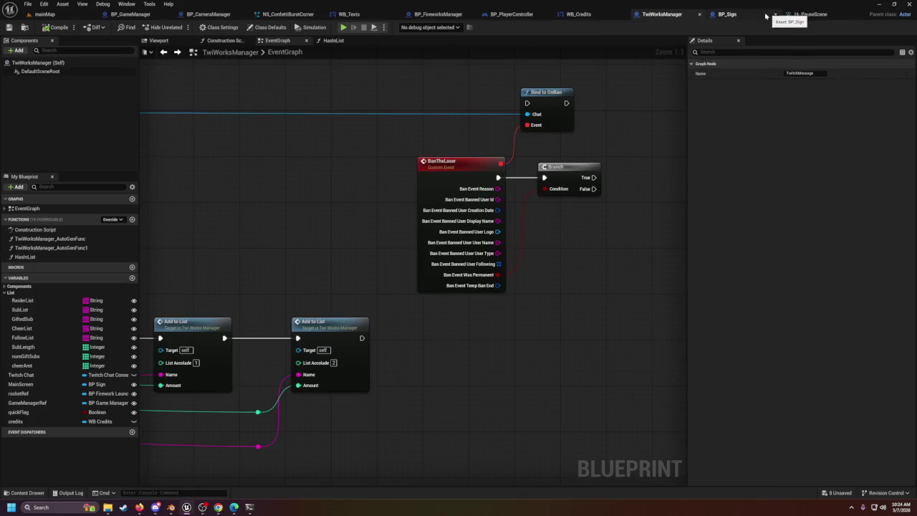
drag(770, 16, 781, 18)
click(777, 15)
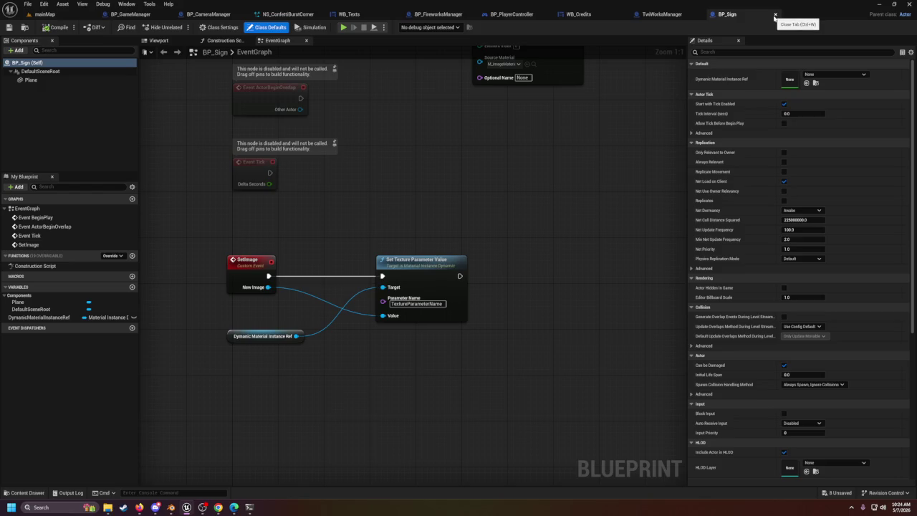
click(774, 15)
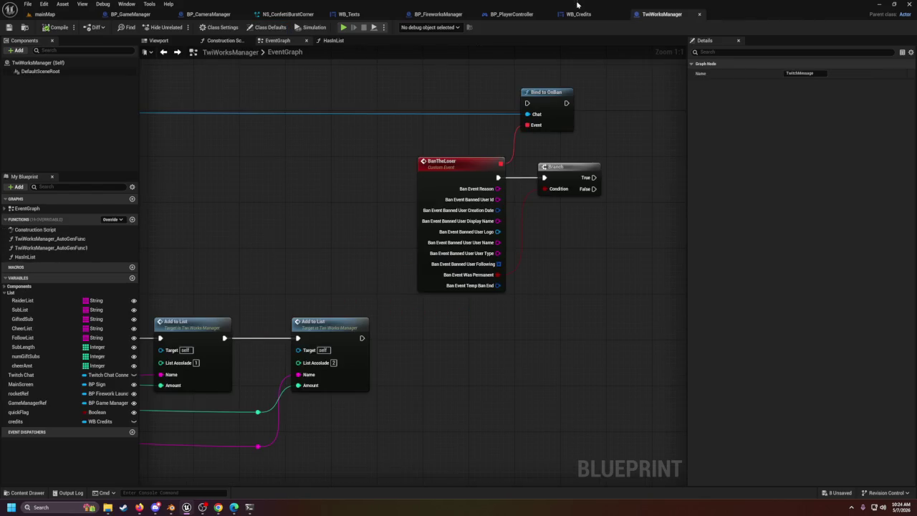
Step: Open BP_RafterFireWorkManager from the Blueprints > Managers folder in the Content Drawer
click(23, 493)
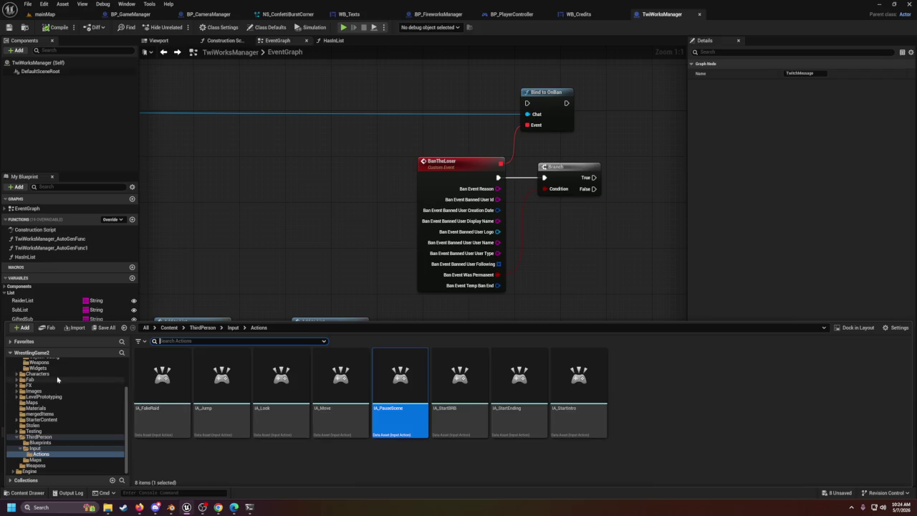
click(40, 396)
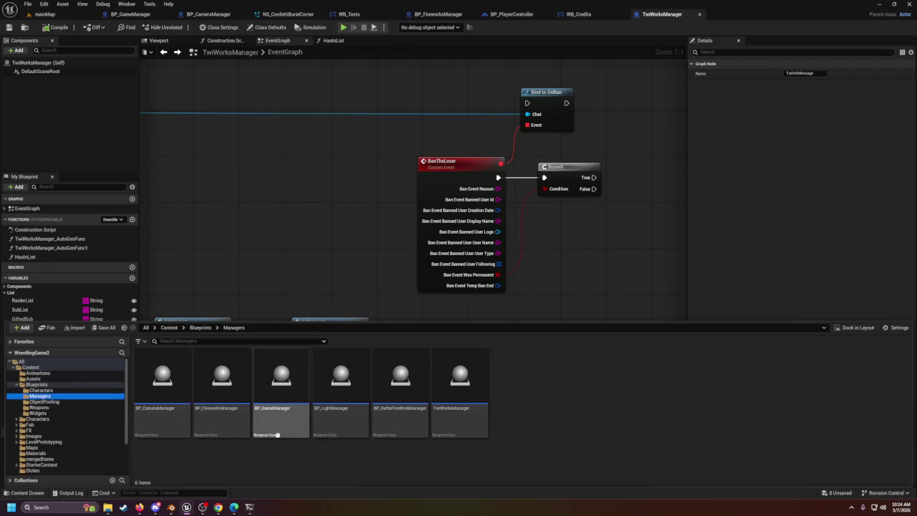
click(390, 369)
double_click(390, 369)
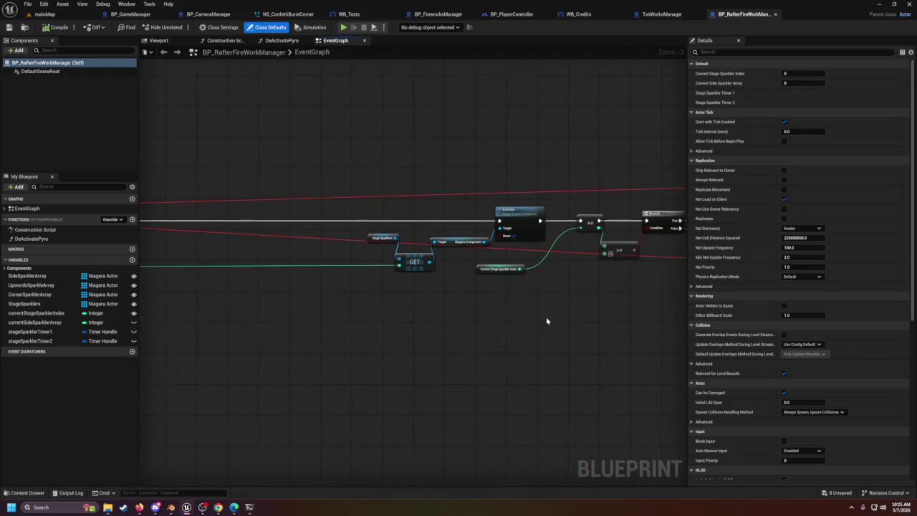
Step: Check both SET Stage Sparkler Timer nodes, then go back through BP_GameManager to mainMap
click(506, 249)
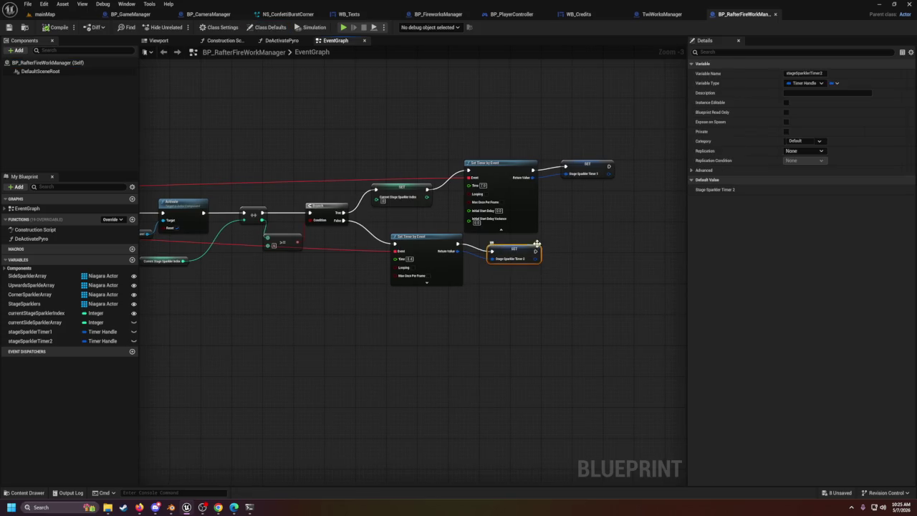
click(595, 161)
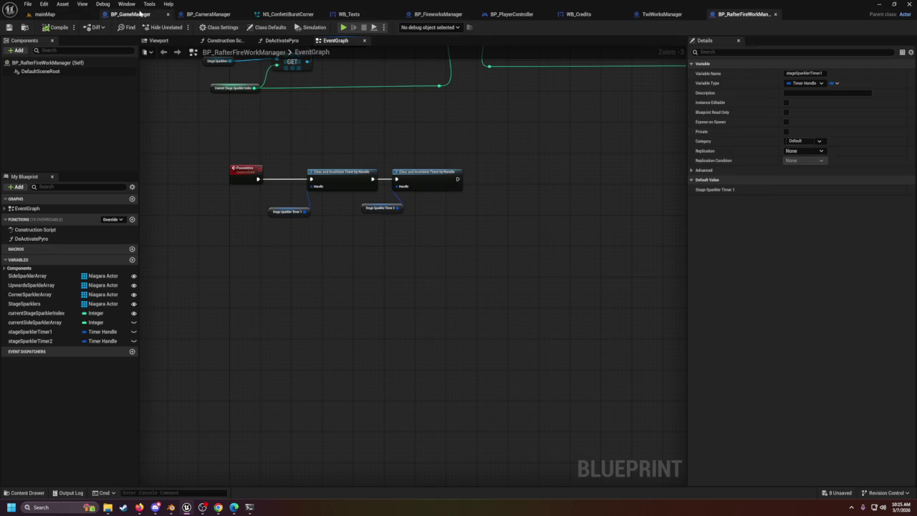
click(102, 16)
click(55, 16)
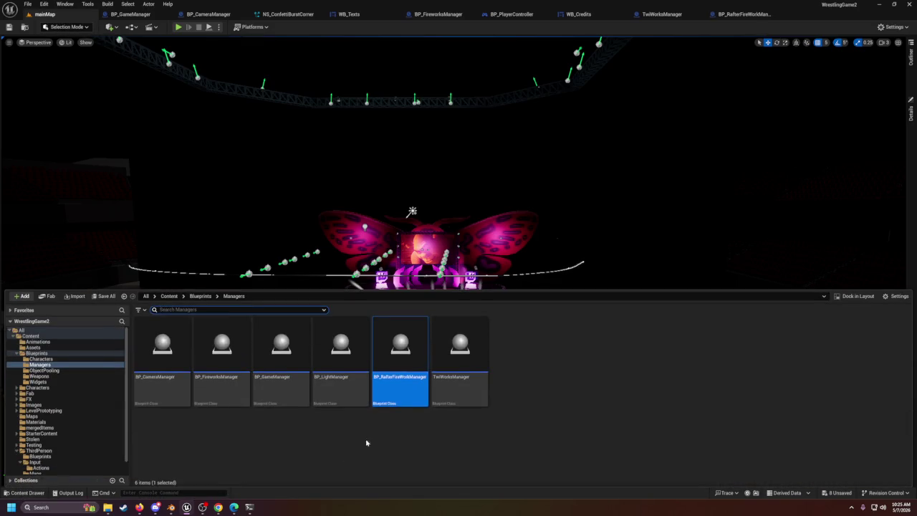
Step: Open BP_FireworksManager and promote Set Timer by Event's Return Value to a new variable
double_click(238, 353)
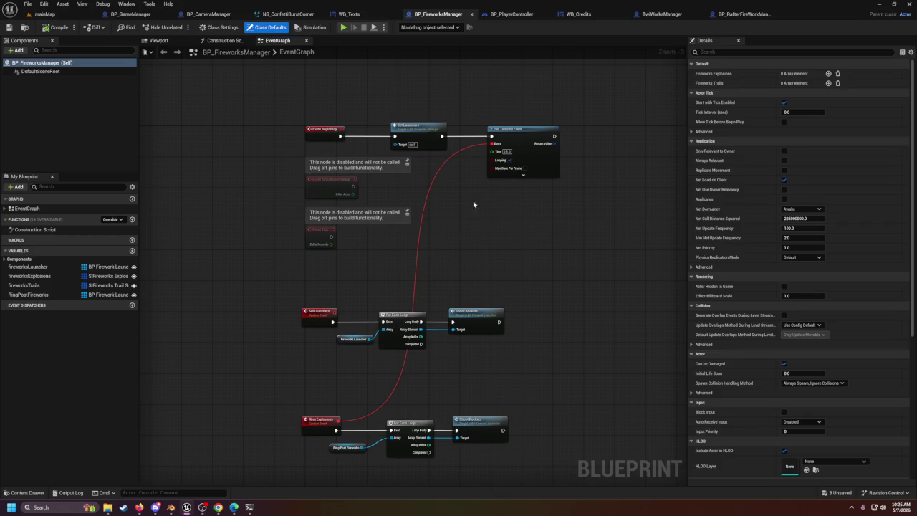
click(543, 149)
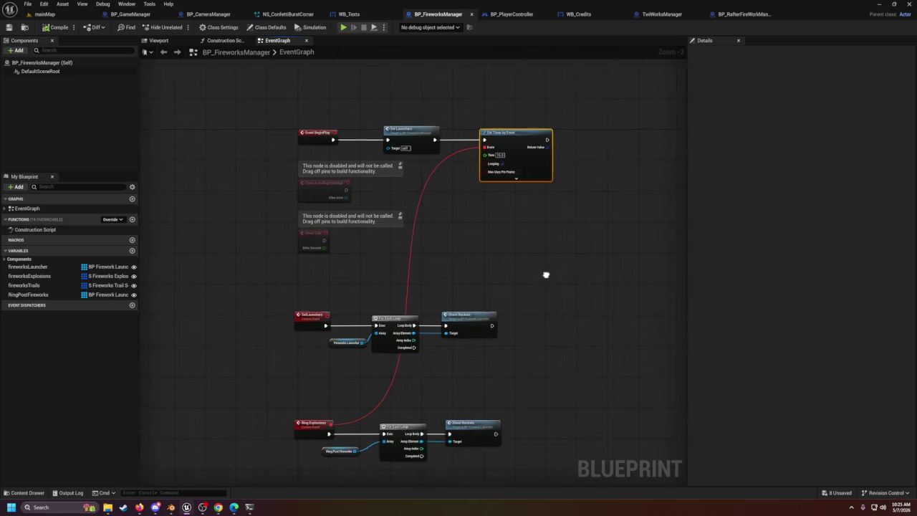
right_click(526, 158)
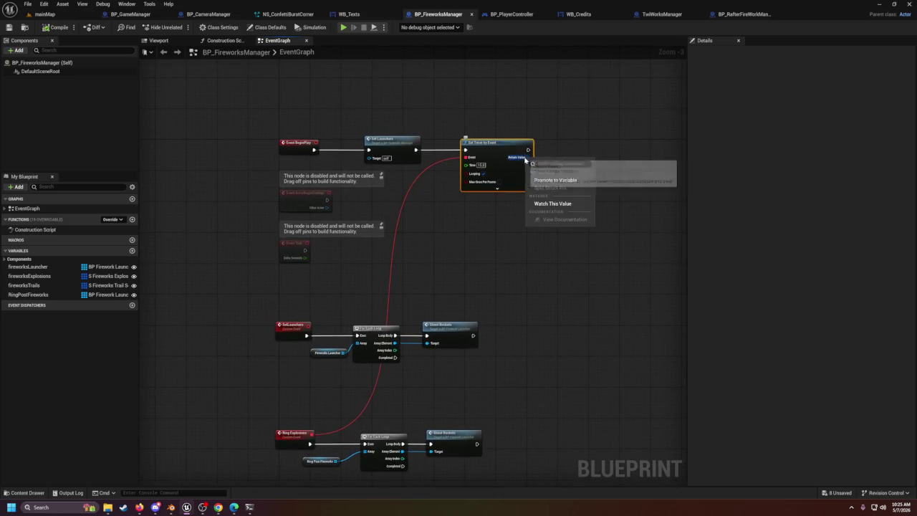
click(555, 180)
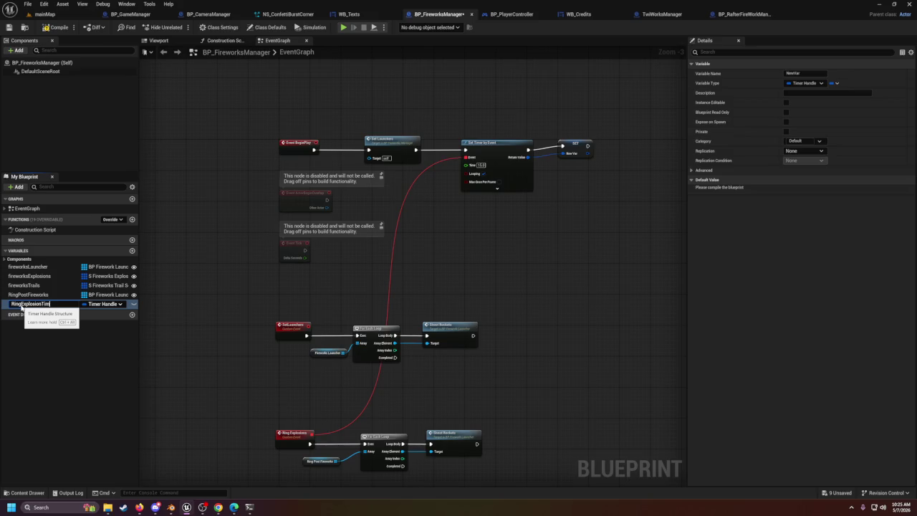
Step: Name the promoted timer variable RingExplosionTimer
text(mer)
key(Return)
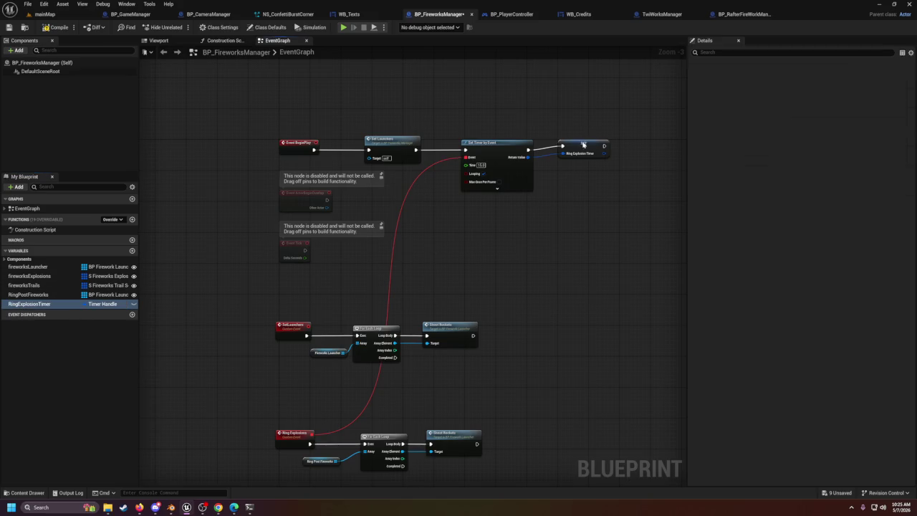
click(584, 145)
scroll(572, 227, down, 5)
Step: Add a PauseEverything custom event and drag RingExplosionTimer into the graph below it
right_click(353, 357)
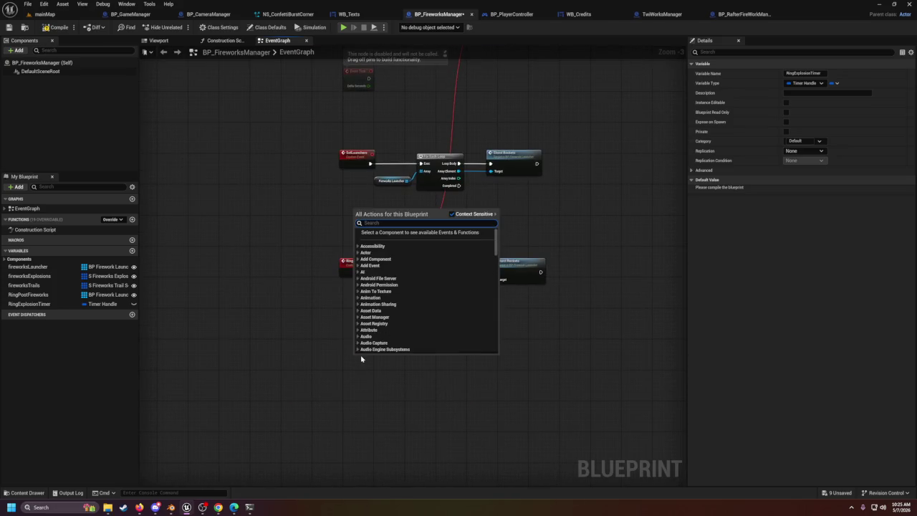
text(cus)
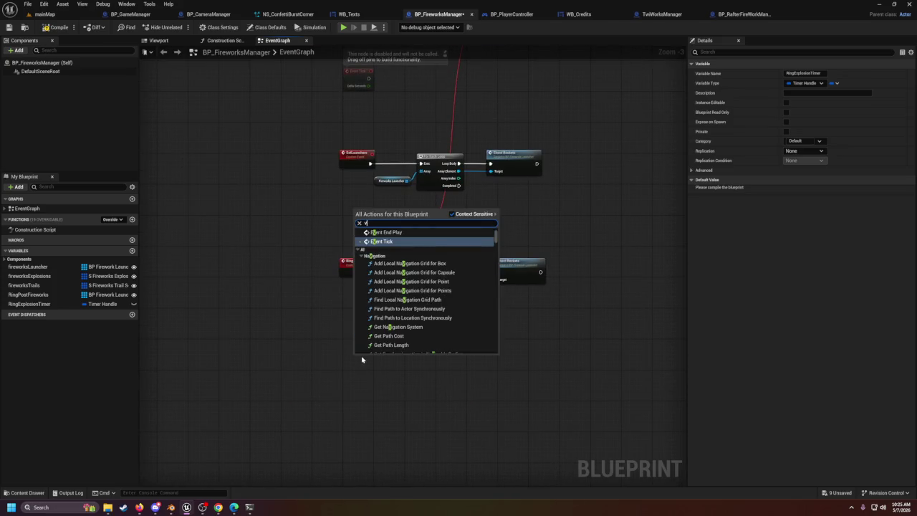
text(tom)
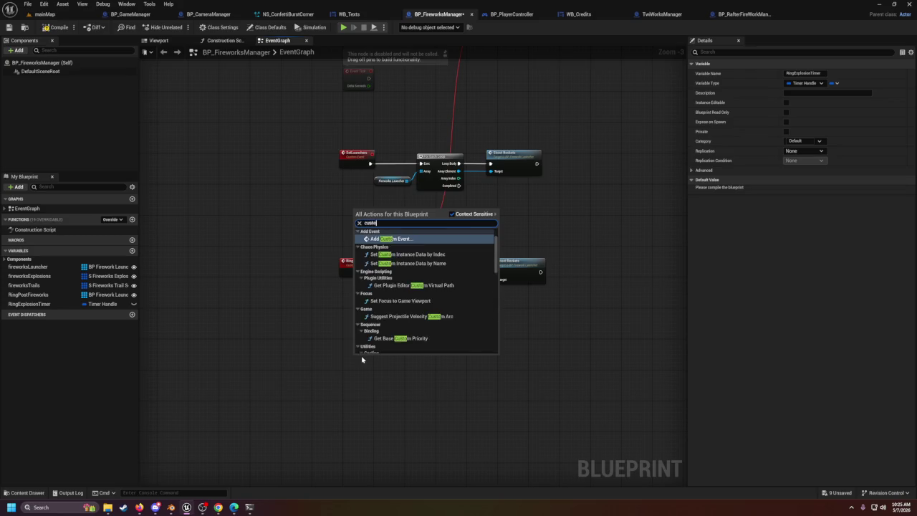
key(Return)
text(PauseFireworks)
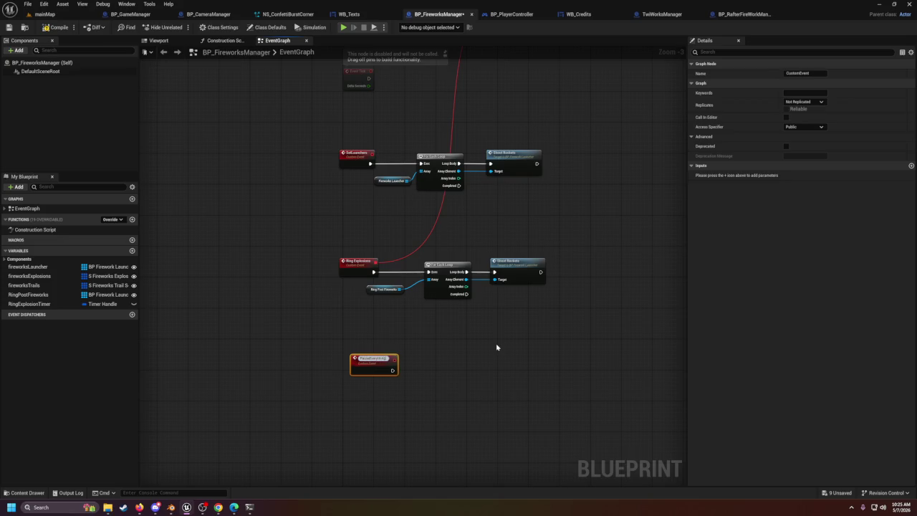
key(Return)
drag(356, 362, 341, 362)
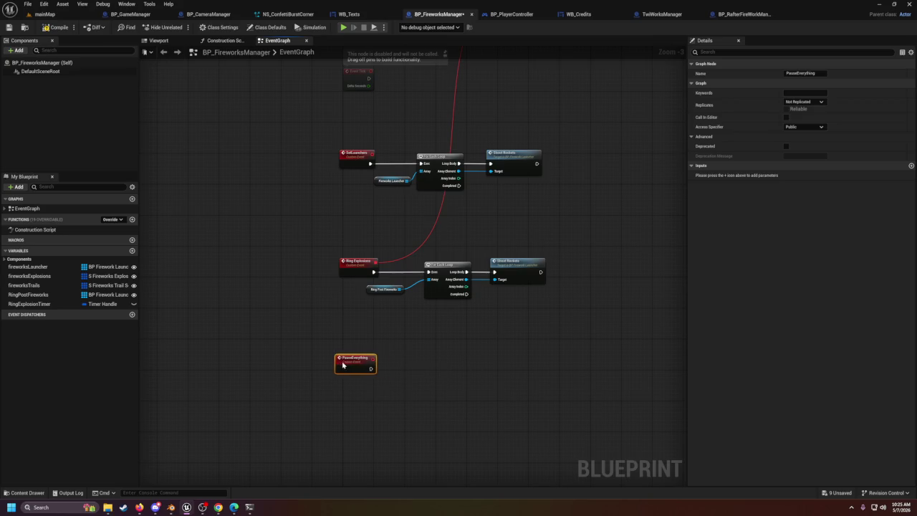
mouse_move(28, 304)
mouse_down()
mouse_move(397, 346)
mouse_move(391, 376)
mouse_move(354, 406)
mouse_up()
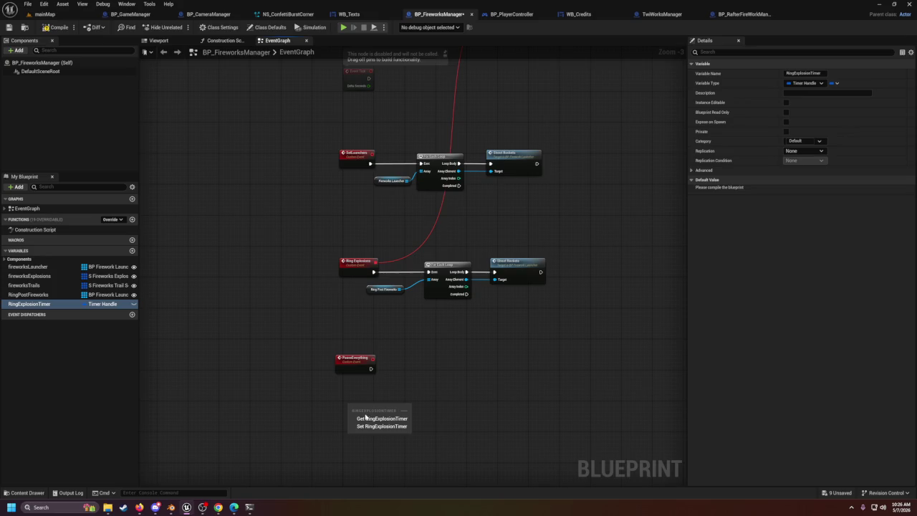
Step: Feed RingExplosionTimer into a Clear and Invalidate Timer by Handle node driven by PauseEverything
click(366, 418)
drag(386, 405, 438, 387)
text(inva)
key(Return)
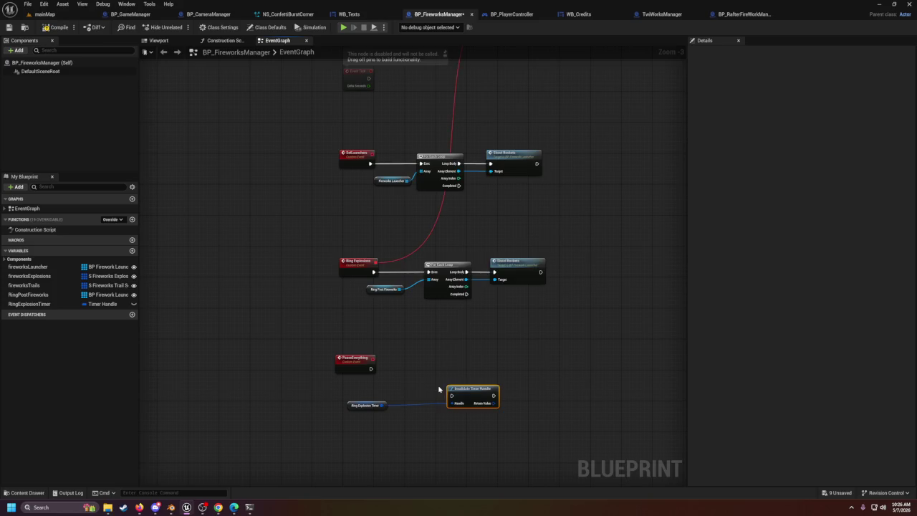
key(Delete)
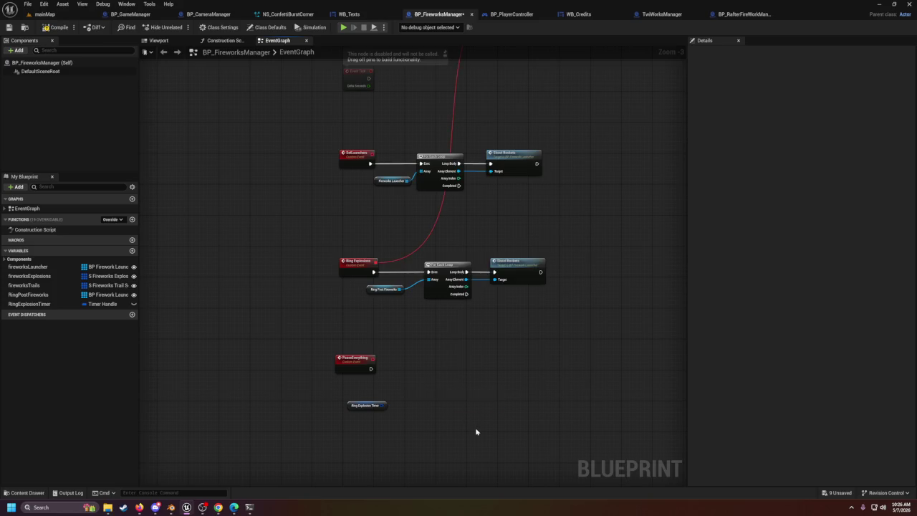
drag(385, 406, 398, 388)
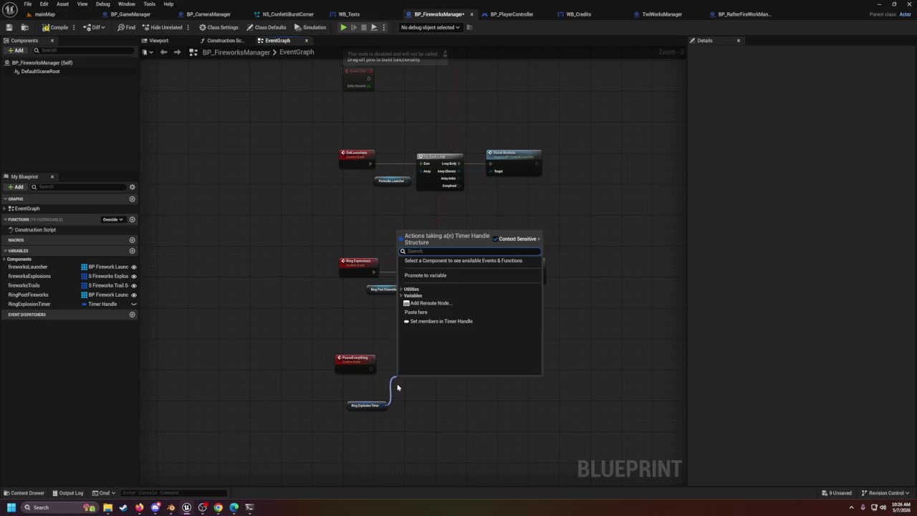
text(clear)
key(Return)
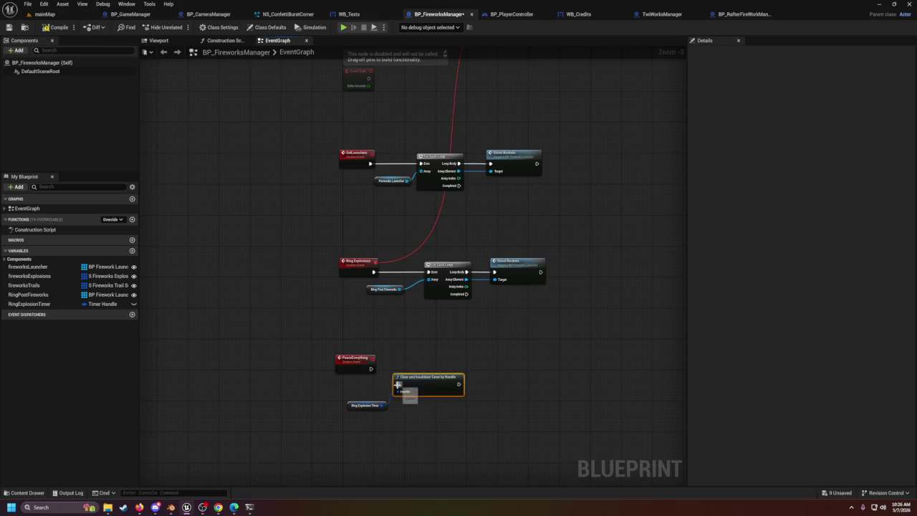
mouse_move(371, 368)
mouse_down()
mouse_move(420, 387)
mouse_move(413, 371)
mouse_up()
scroll(516, 383, up, 5)
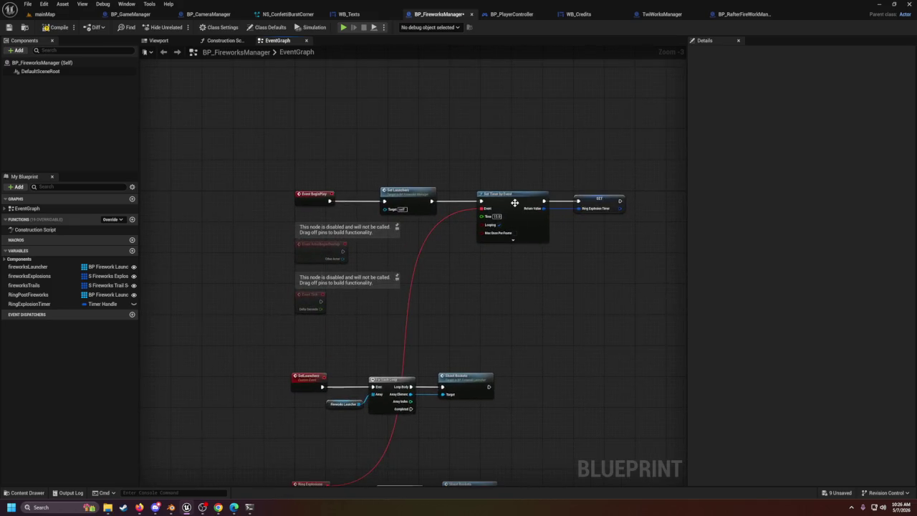
scroll(502, 216, down, 5)
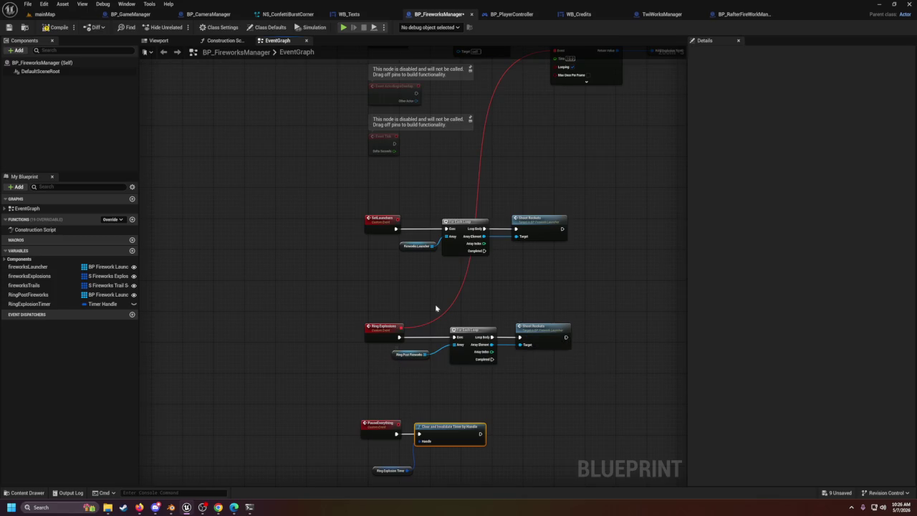
Step: Inspect Fireworks Launcher, open the Shoot Rockets function in BP_FireworkLauncher, then return to mainMap
click(421, 248)
scroll(422, 250, up, 2)
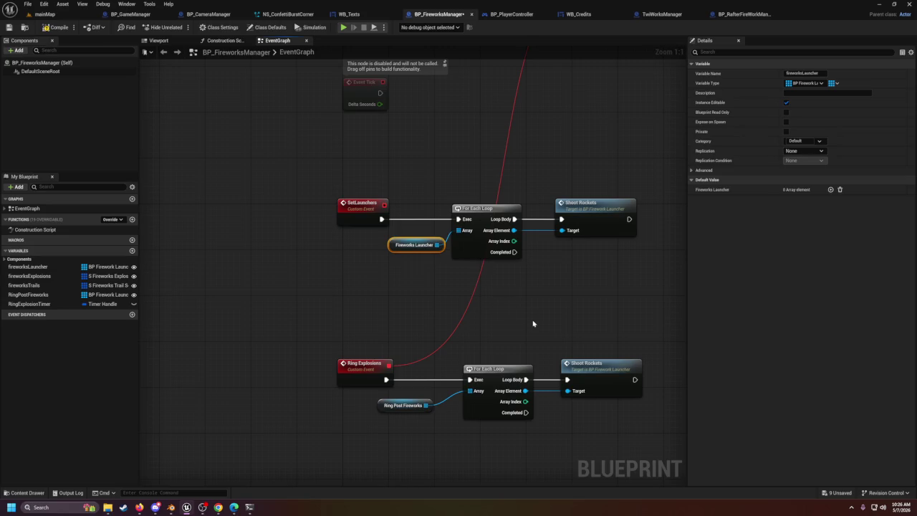
click(580, 217)
double_click(580, 217)
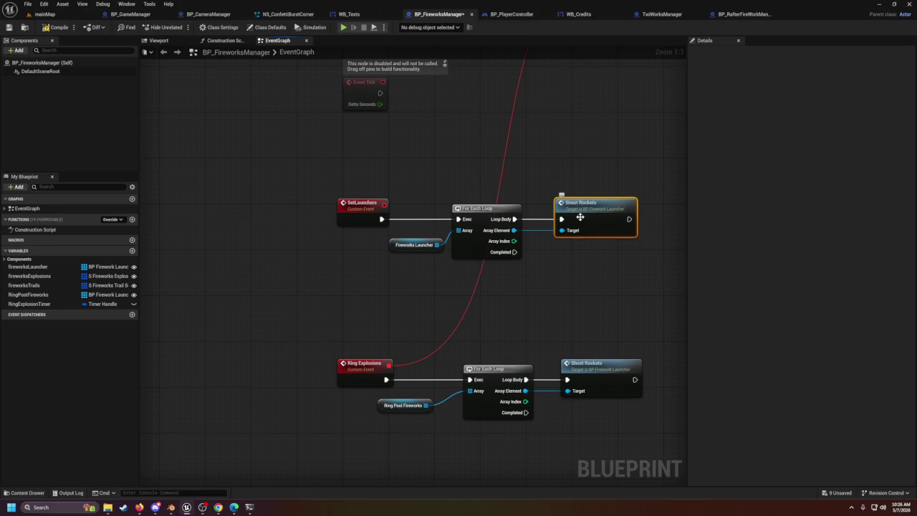
scroll(432, 332, down, 2)
scroll(391, 341, down, 2)
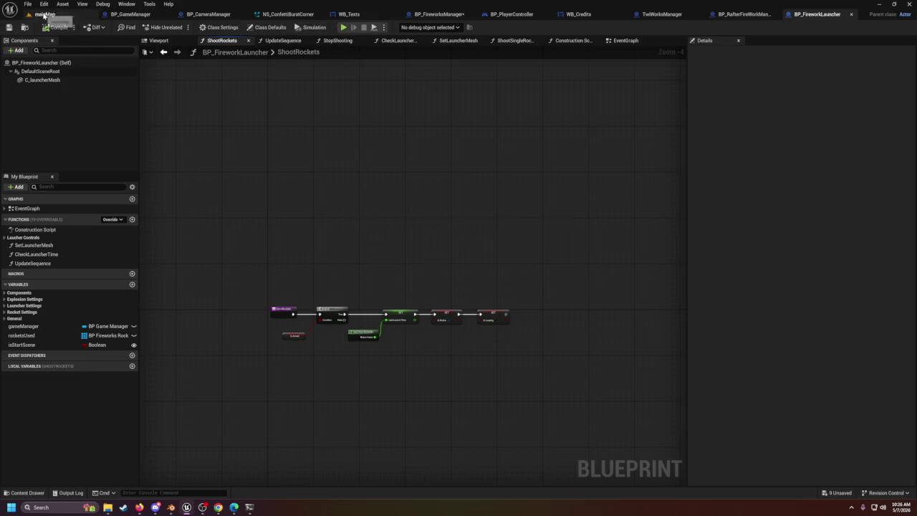
click(45, 13)
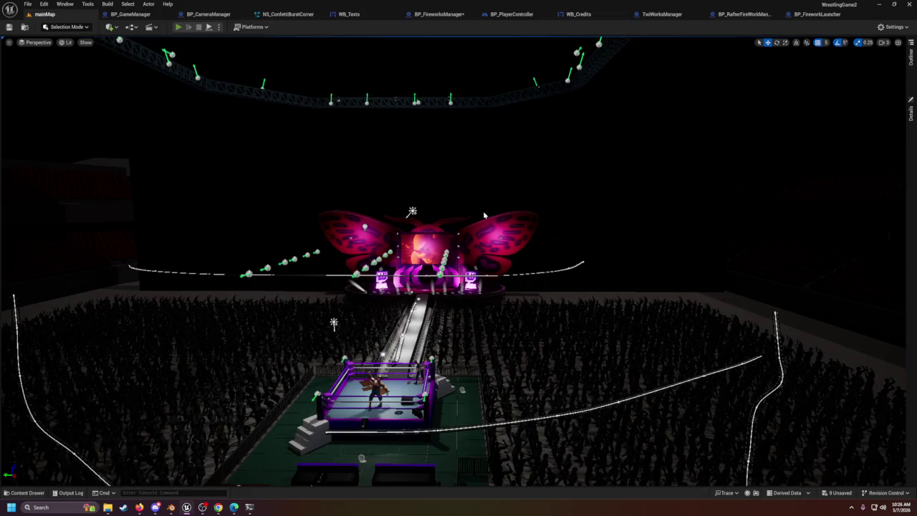
Step: Start Play-In-Editor, glance at BP_CameraManager, then return to mainMap and capture the mouse
key(alt+p)
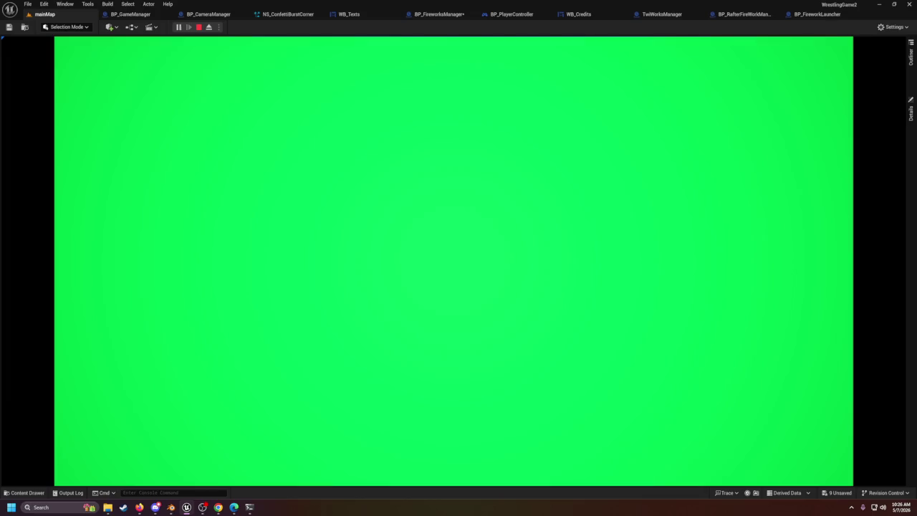
mouse_move(185, 509)
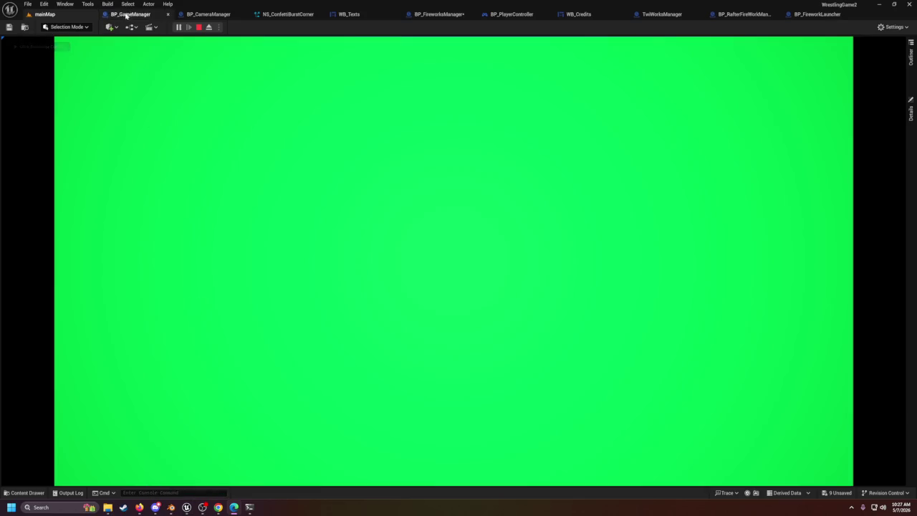
click(193, 14)
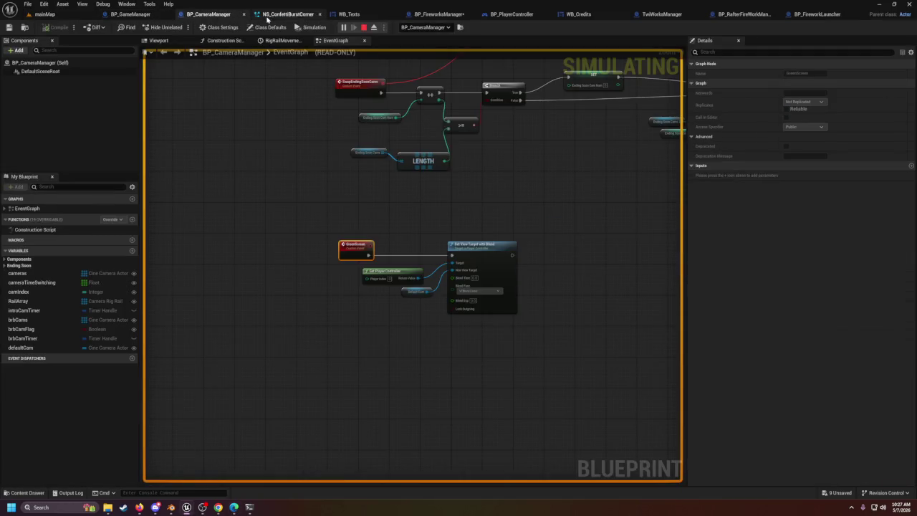
click(269, 15)
click(44, 15)
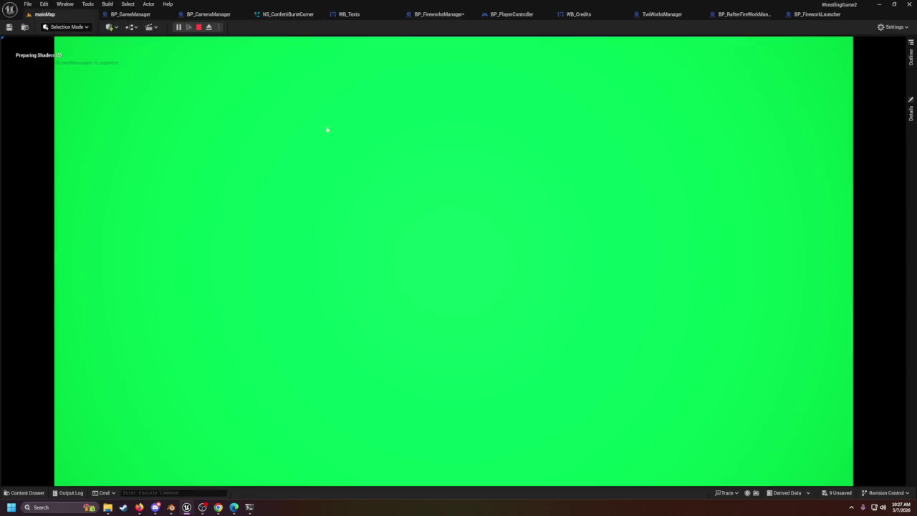
click(364, 143)
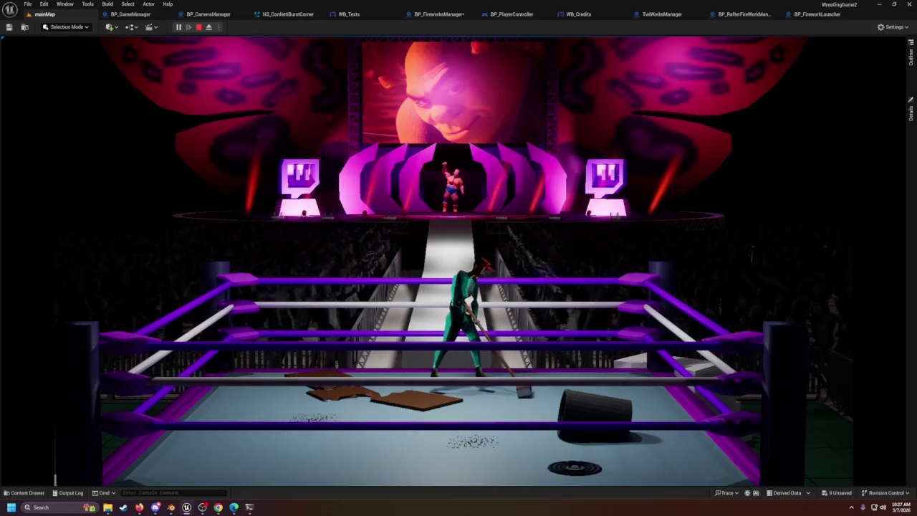
key(shift+F1)
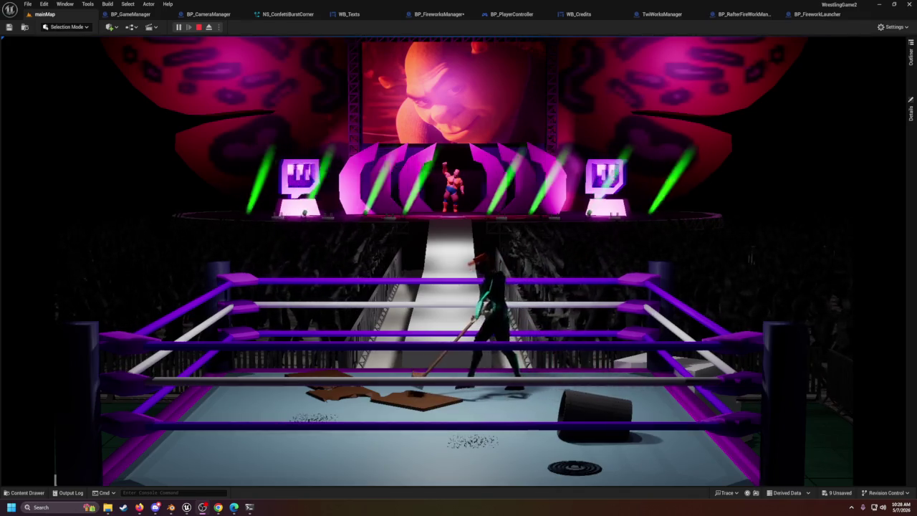
click(679, 80)
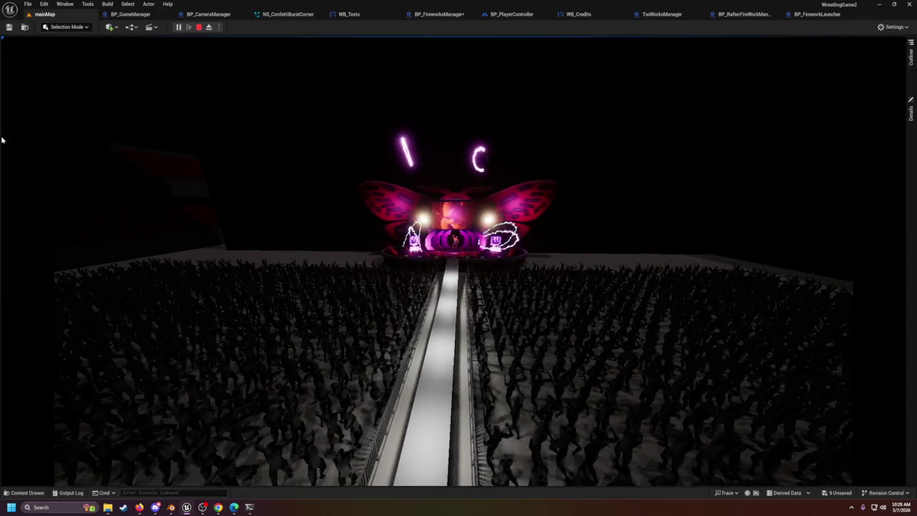
Step: Stop the Play-In-Editor session and switch to the WB_Credits widget blueprint tab
key(Escape)
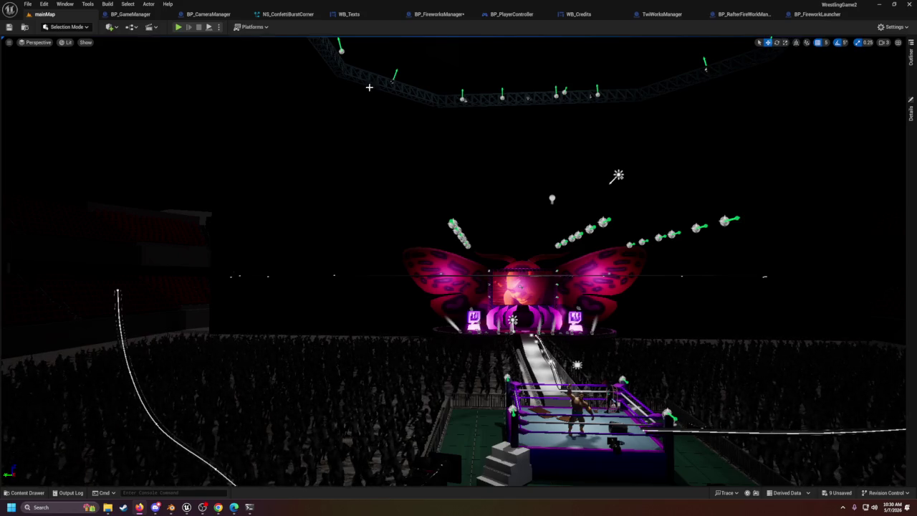
click(585, 15)
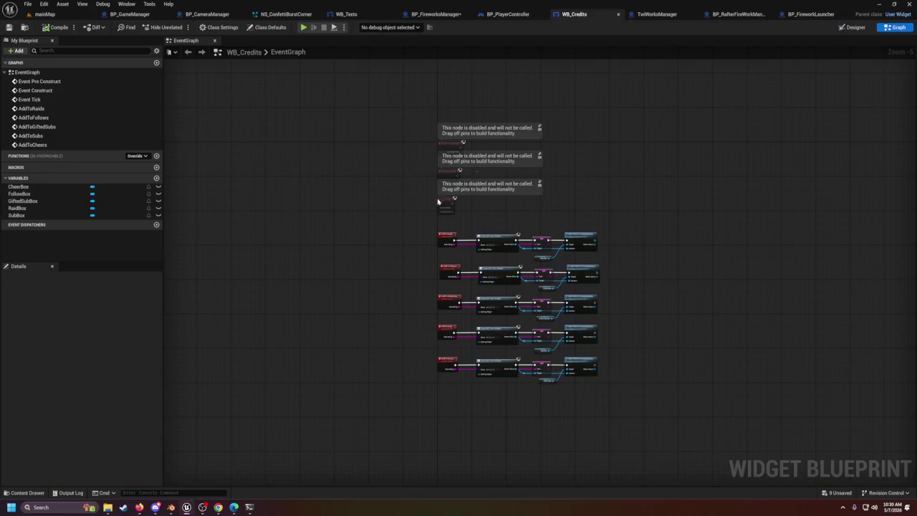
Step: Show the WB_Credits Designer view and select the Vertical Box under Canvas Panel in Hierarchy
click(856, 27)
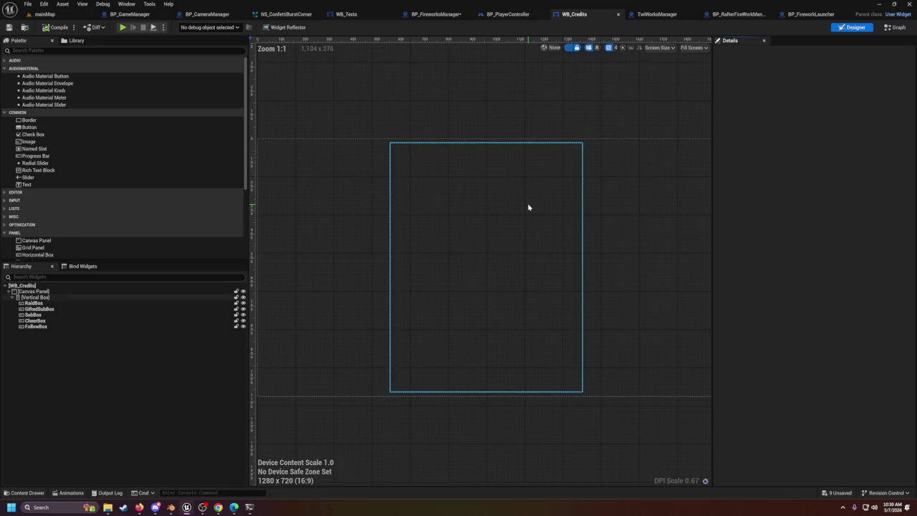
click(45, 291)
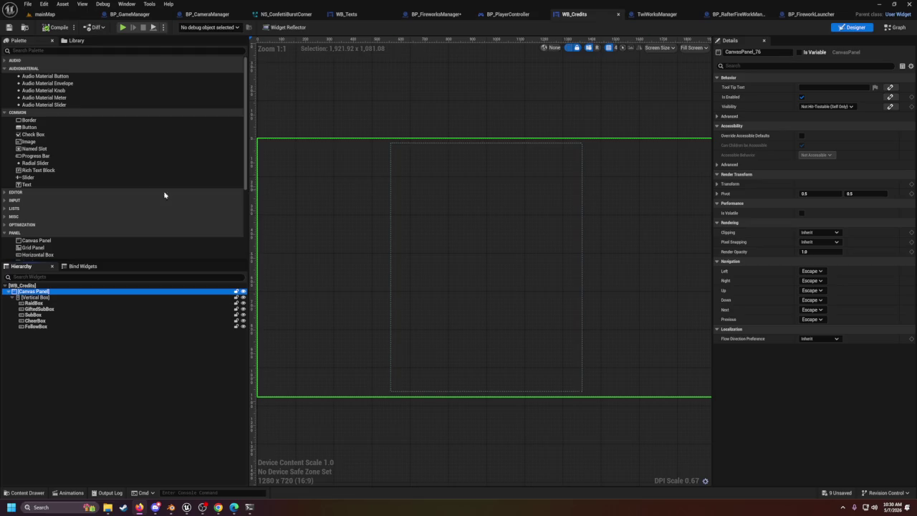
click(57, 298)
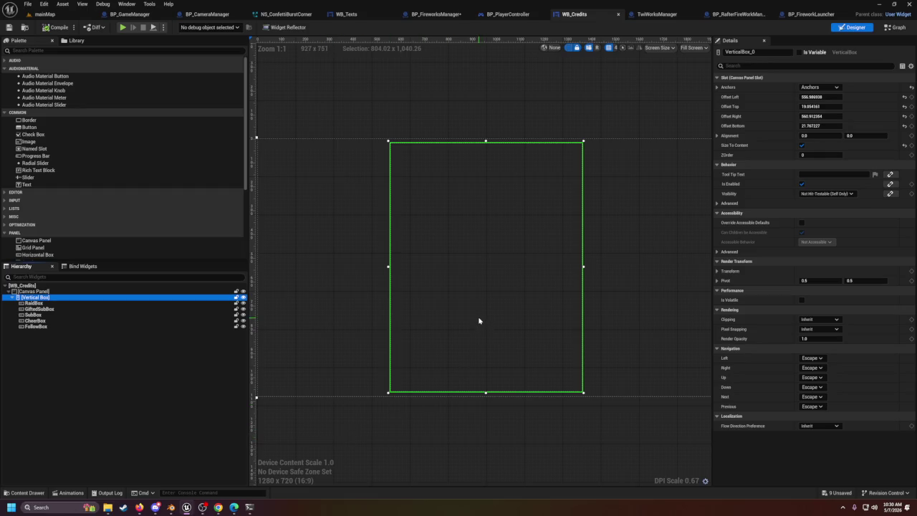
right_click(479, 320)
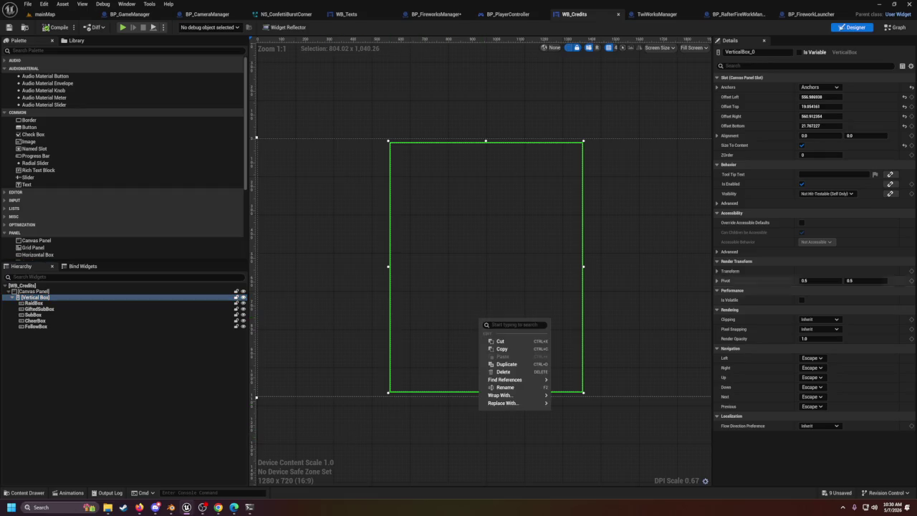
key(Escape)
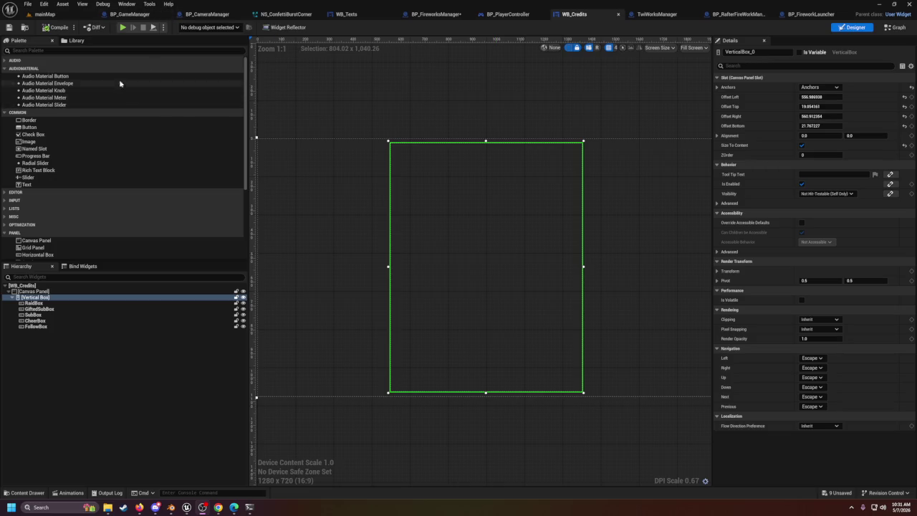
Step: Dock the Animations panel beneath the designer via Window > Animations
click(126, 3)
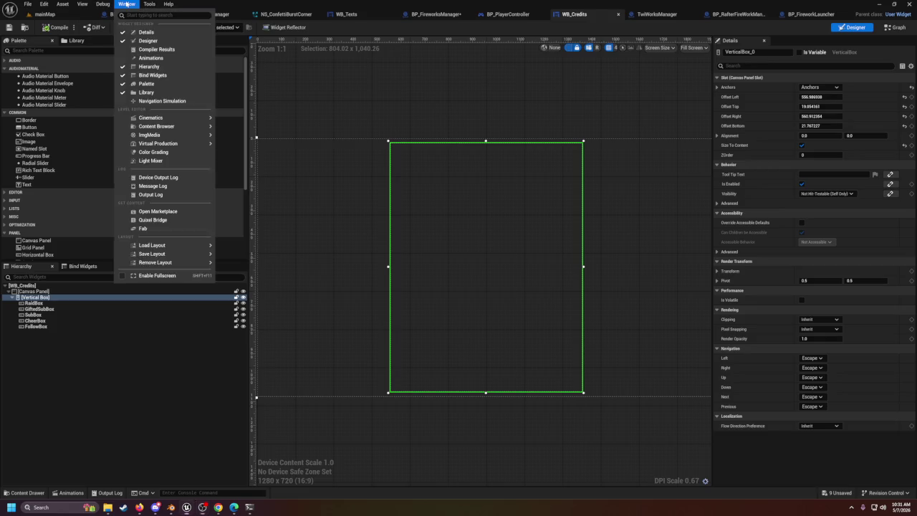
mouse_move(162, 121)
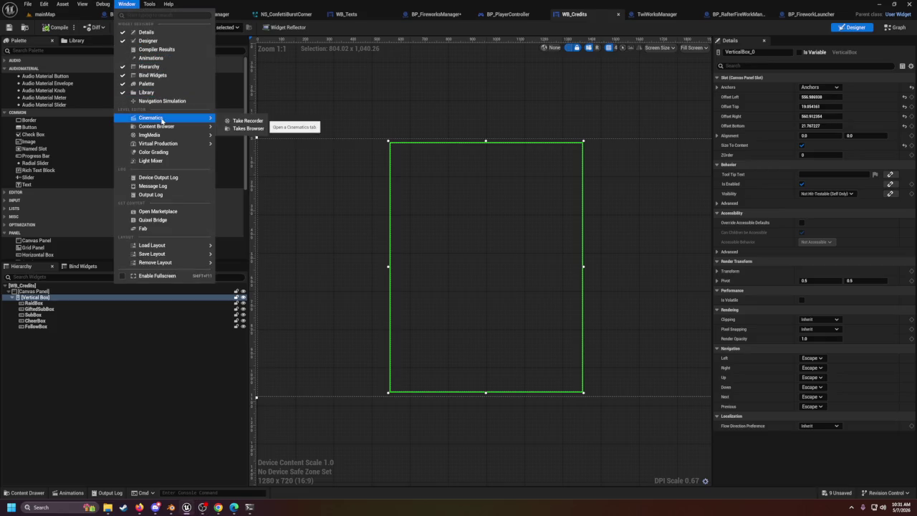
click(161, 60)
scroll(617, 271, down, 5)
scroll(617, 271, up, 2)
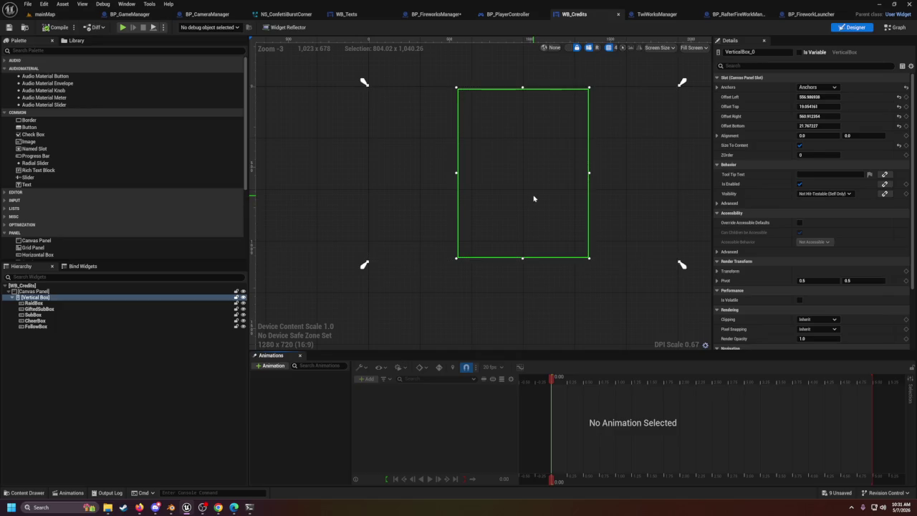
drag(526, 162, 527, 199)
key(ctrl+z)
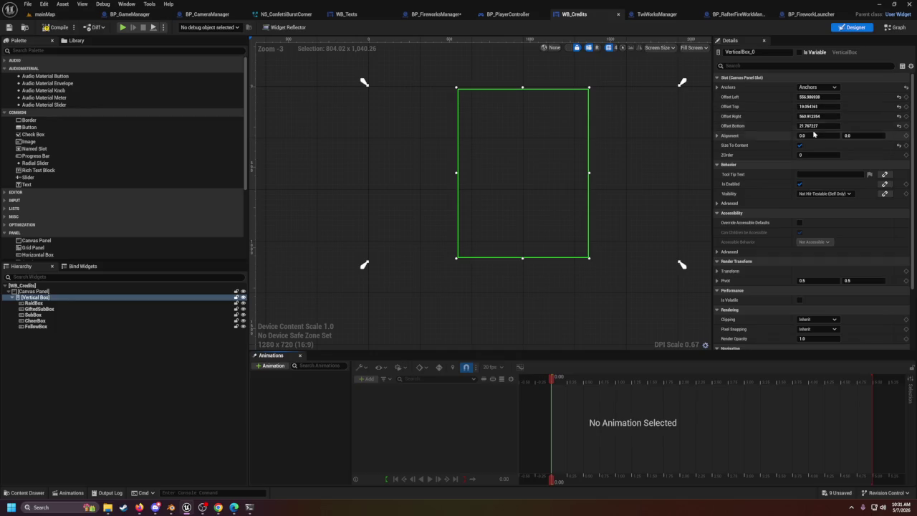
click(717, 135)
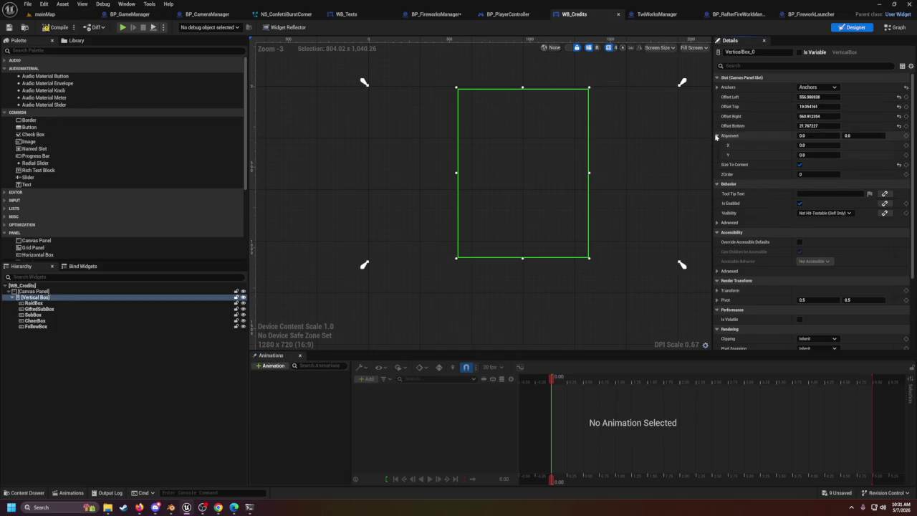
mouse_move(804, 155)
mouse_down()
mouse_move(748, 155)
mouse_move(804, 155)
mouse_up()
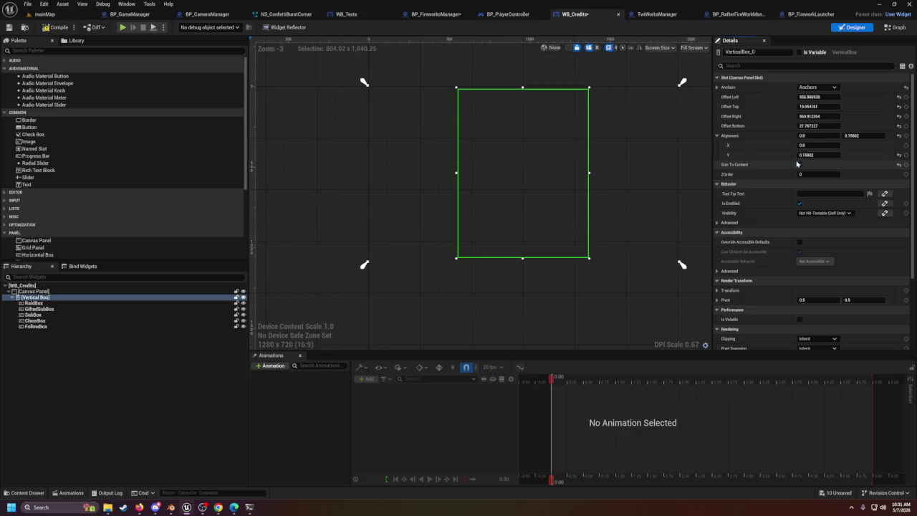
key(ctrl+z)
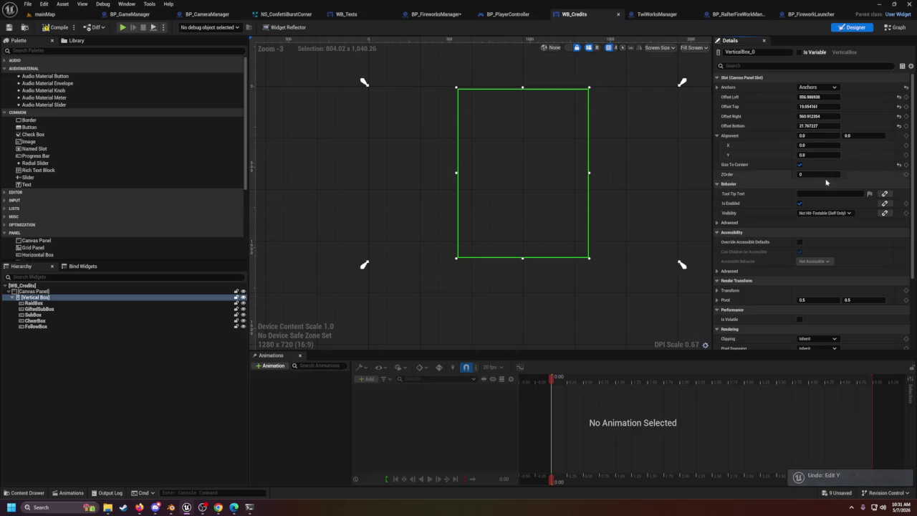
click(271, 366)
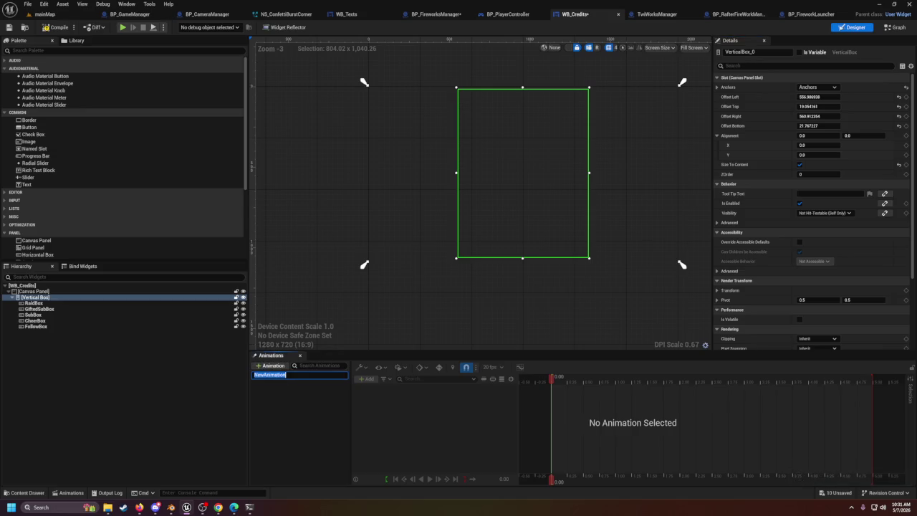
Step: Name the new animation 'Credits' and select it to show its empty timeline
text(Credits)
key(Return)
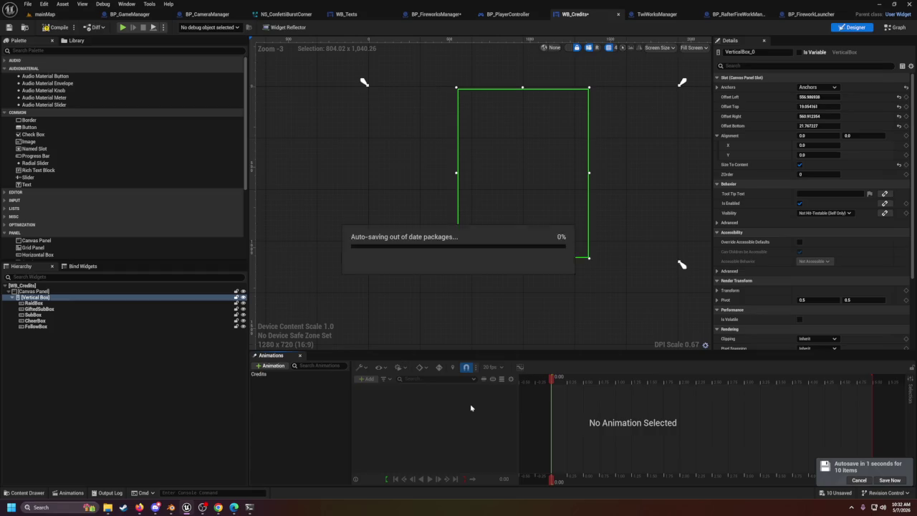
click(287, 374)
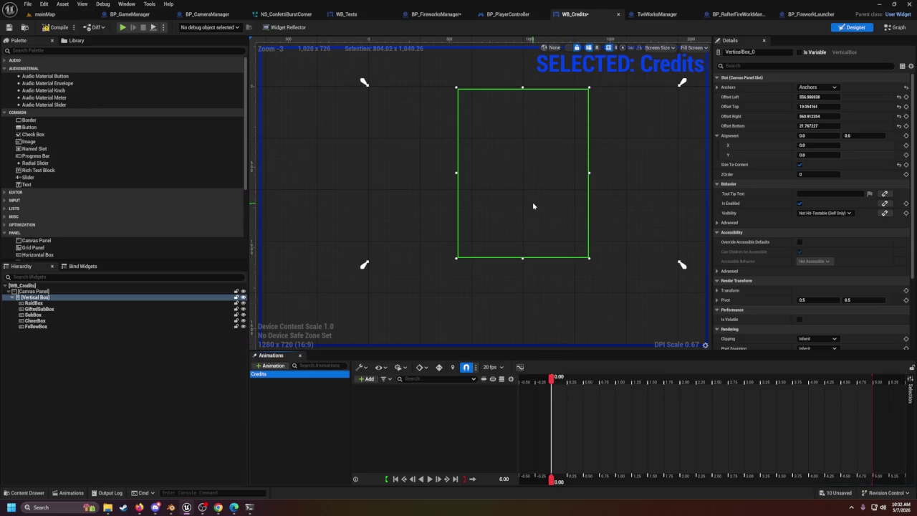
click(364, 380)
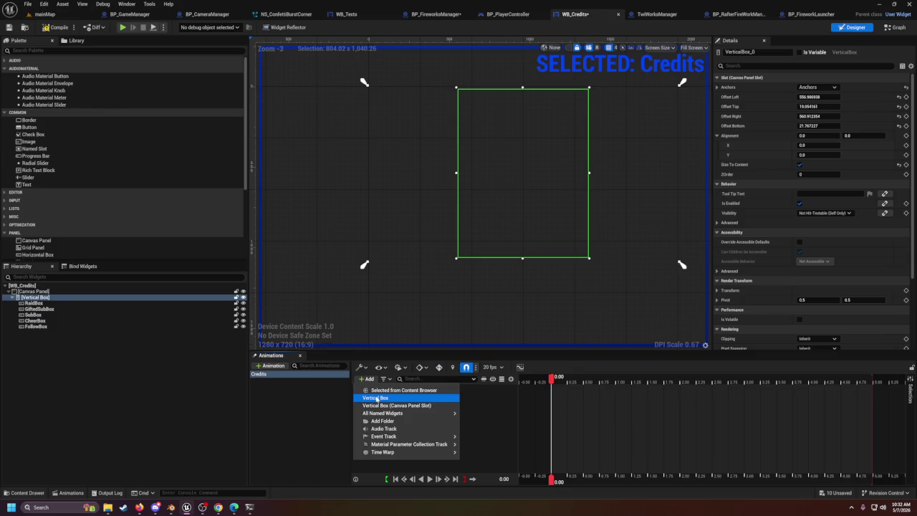
Step: Add the Vertical Box as a VerticalBox_0 track, undoing an accidental canvas move
click(377, 398)
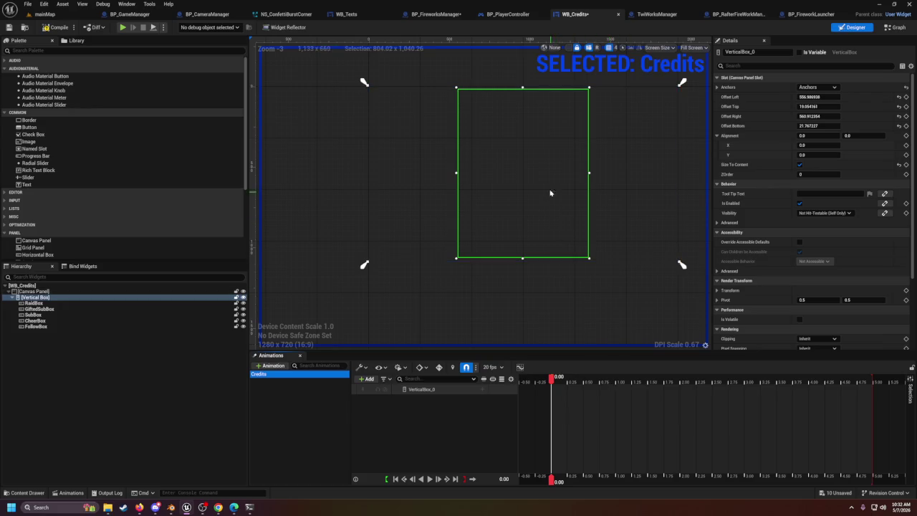
mouse_move(535, 170)
mouse_down()
mouse_move(523, 262)
mouse_move(523, 255)
mouse_up()
key(ctrl+z)
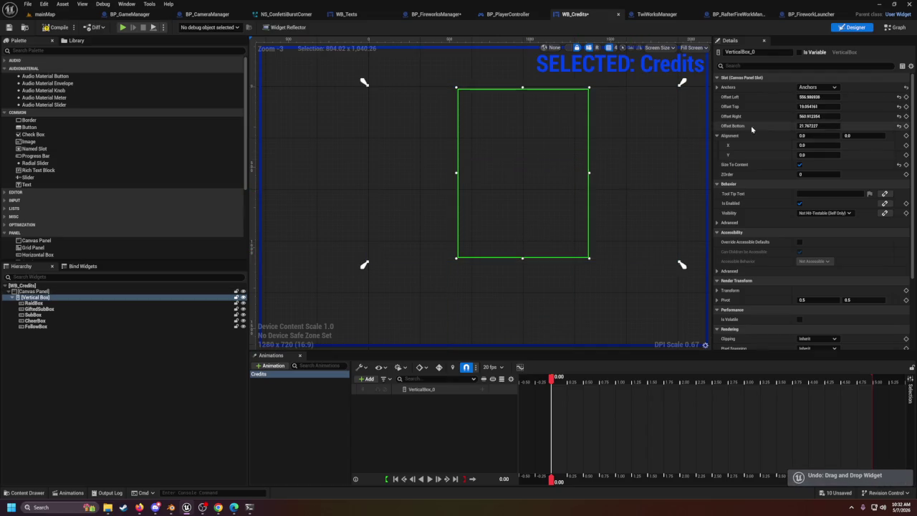
right_click(512, 214)
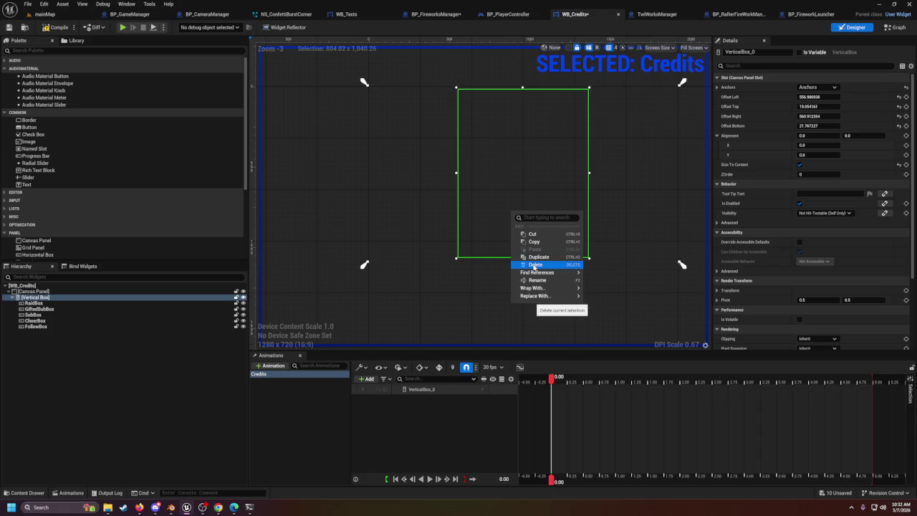
mouse_move(534, 288)
click(555, 370)
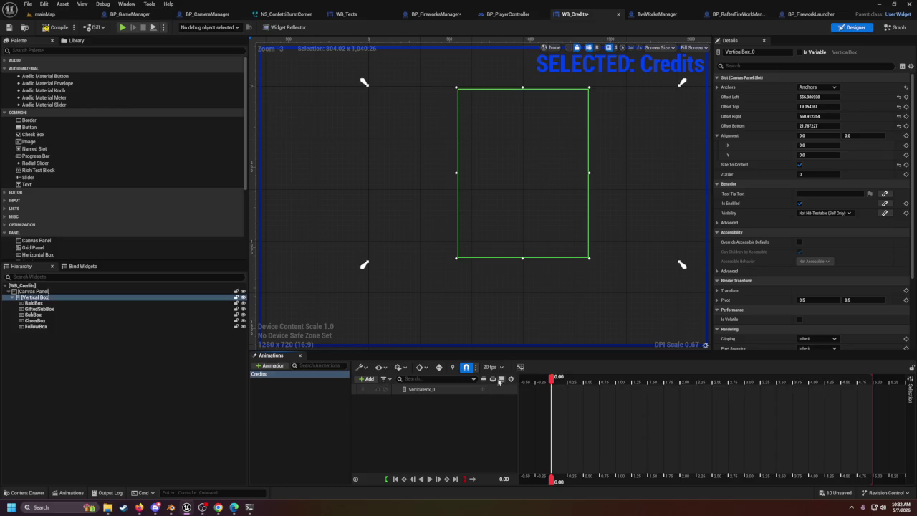
click(486, 387)
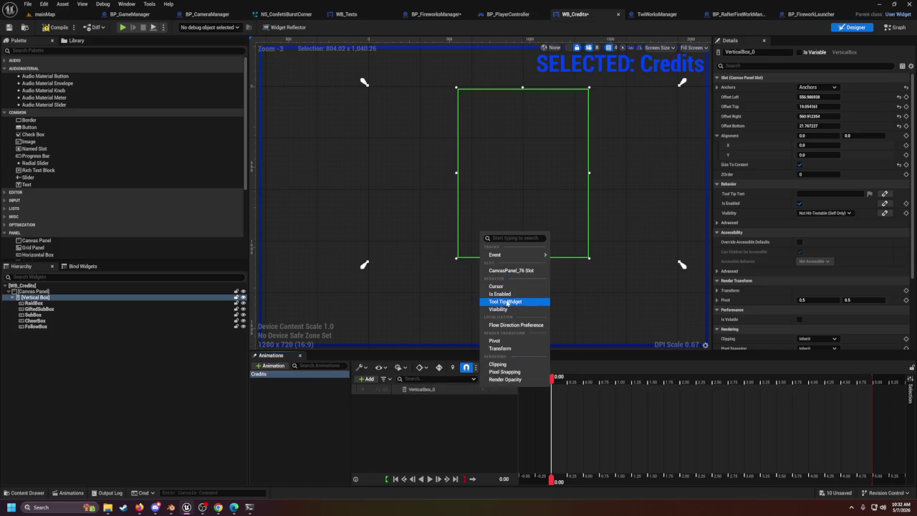
Step: Add a Transform track and set Translation Y to about 1998, placing the box at the canvas bottom
click(505, 349)
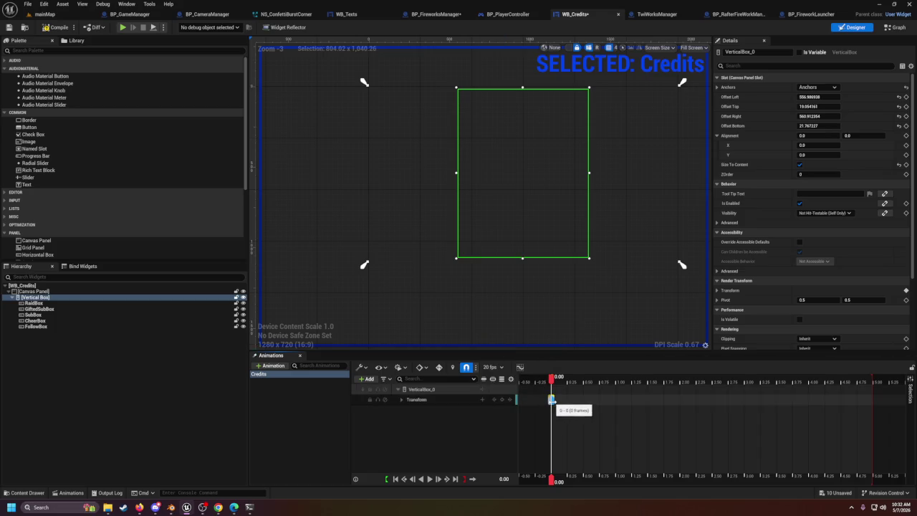
click(402, 400)
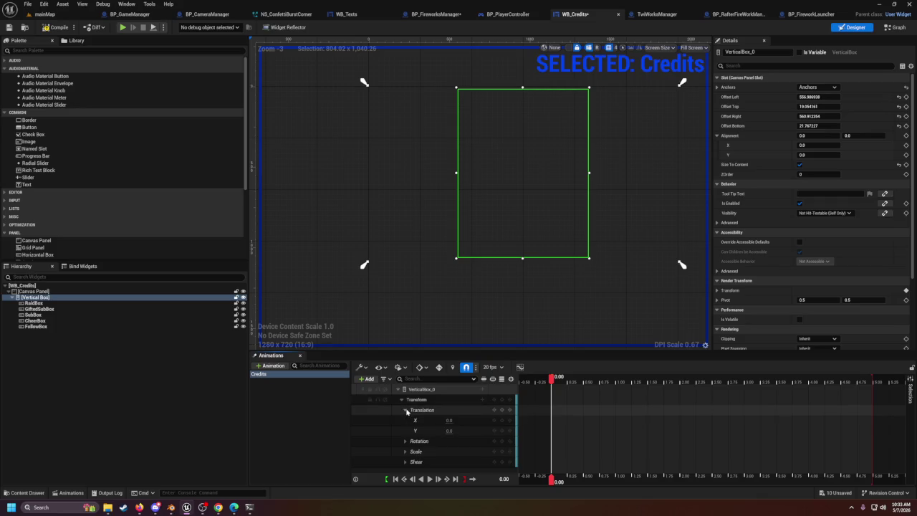
mouse_move(449, 430)
mouse_down()
mouse_move(429, 431)
mouse_move(502, 430)
mouse_up()
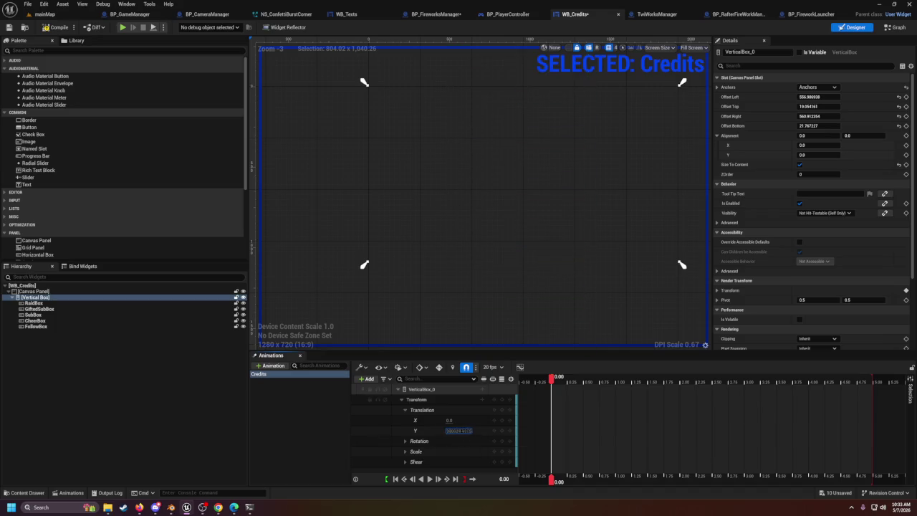
drag(459, 431, 460, 431)
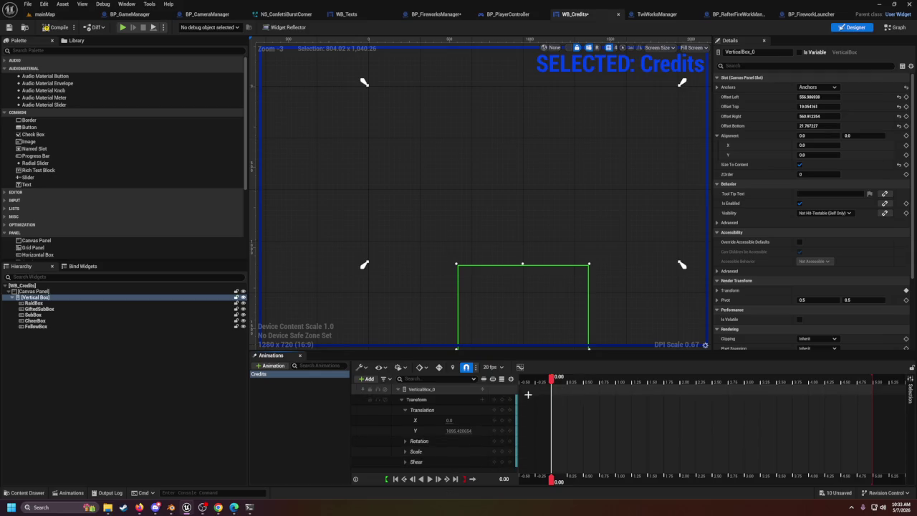
Step: Pick a default key interpolation, move the playhead to 5.00 and key Translation Y at -1064.98
click(420, 369)
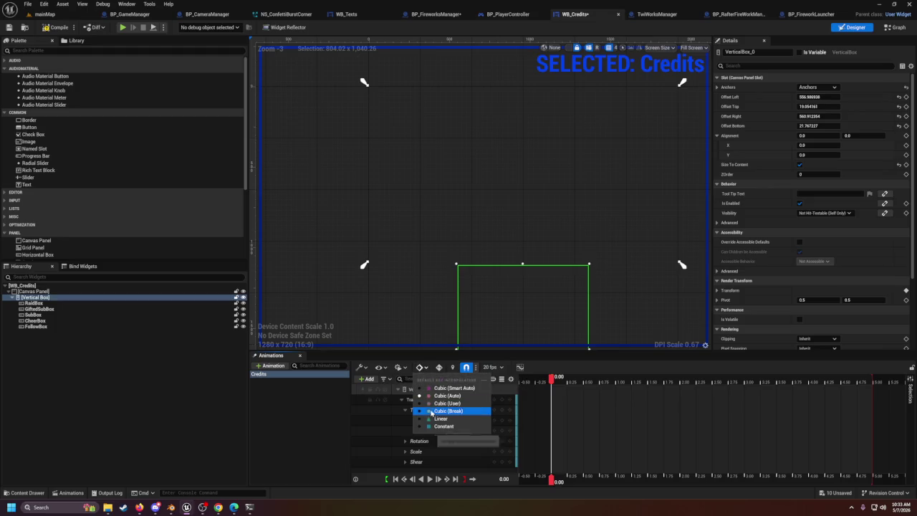
click(428, 397)
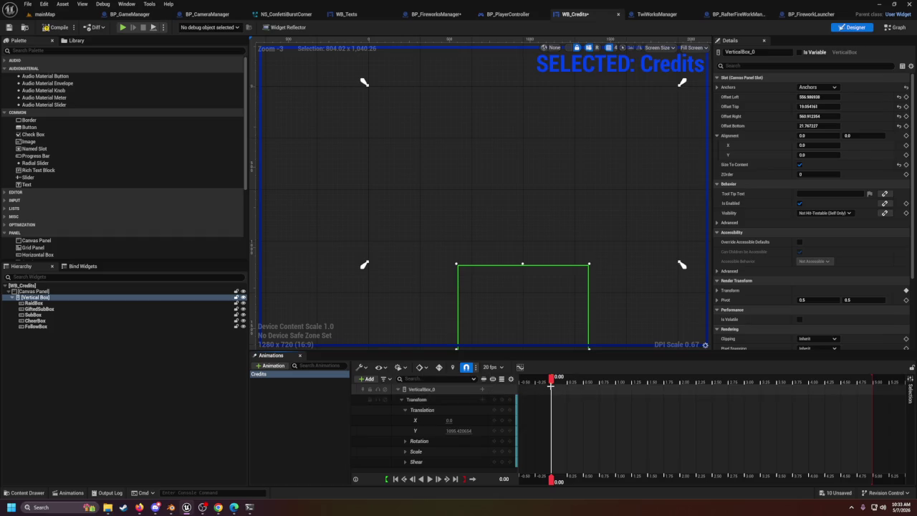
click(554, 385)
drag(556, 380, 875, 381)
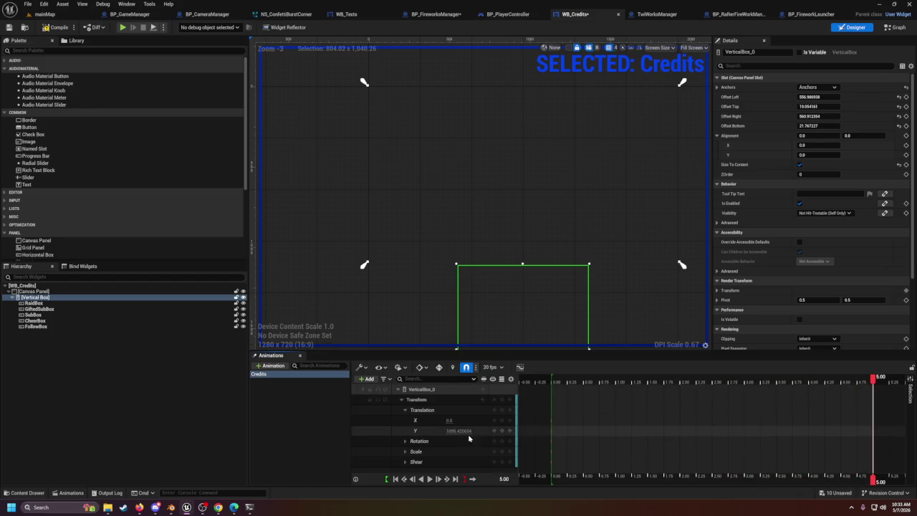
mouse_move(459, 430)
mouse_down()
mouse_move(412, 430)
mouse_move(458, 433)
mouse_up()
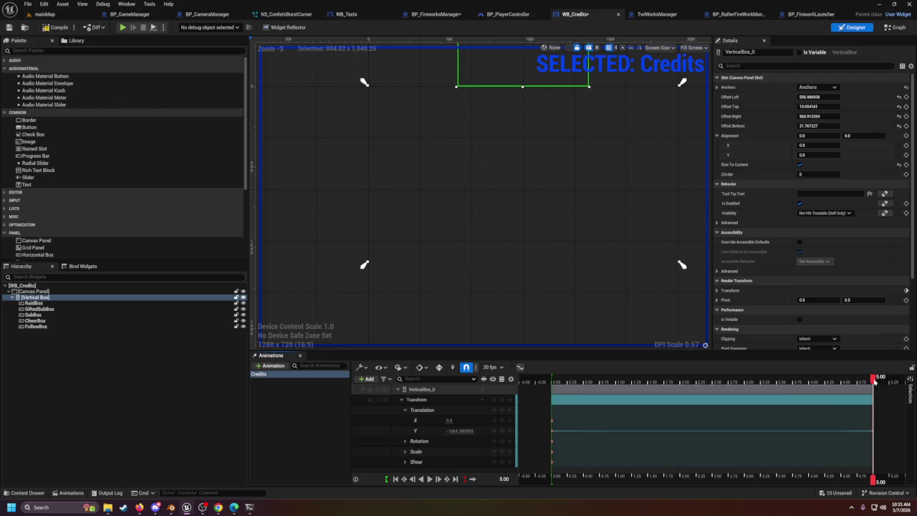
Step: Preview the animation and shift the end key slightly later to 5.15 s
click(429, 478)
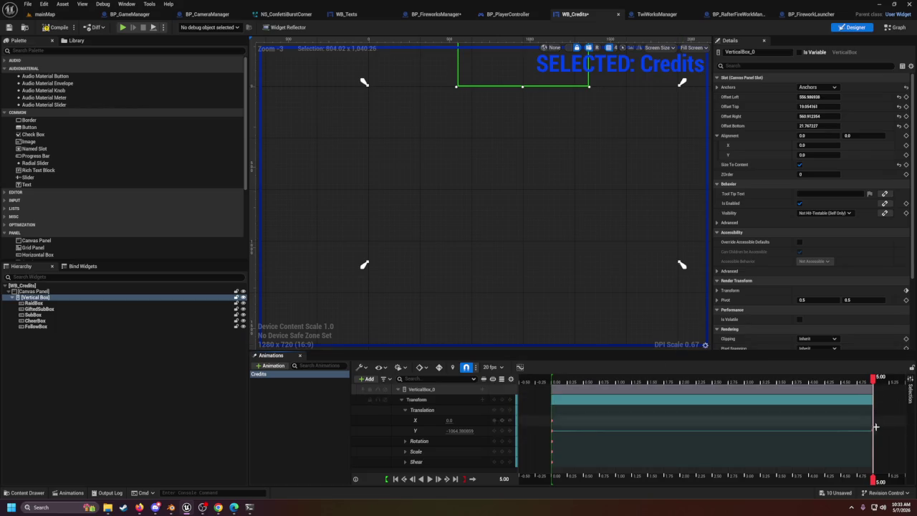
drag(871, 430, 908, 430)
click(843, 445)
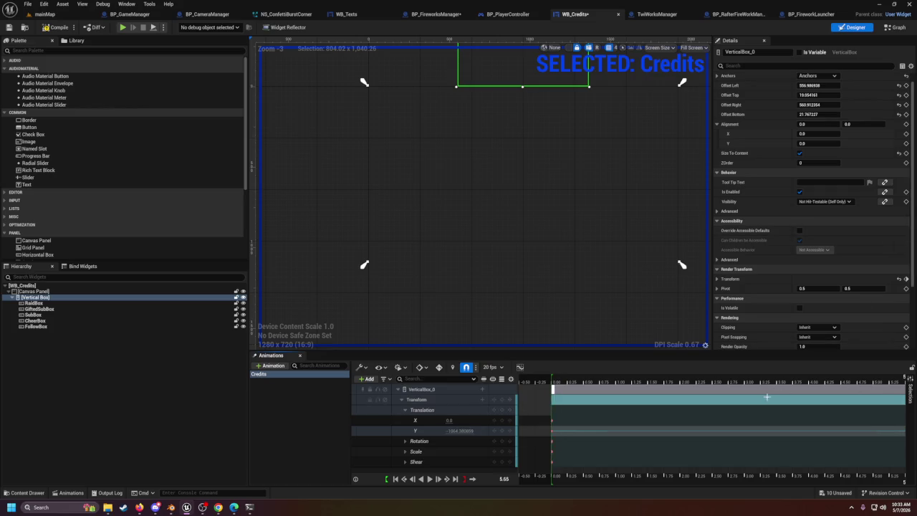
Step: Scrub to 3.10 s and the end, then play and stop the upward scroll preview
click(750, 480)
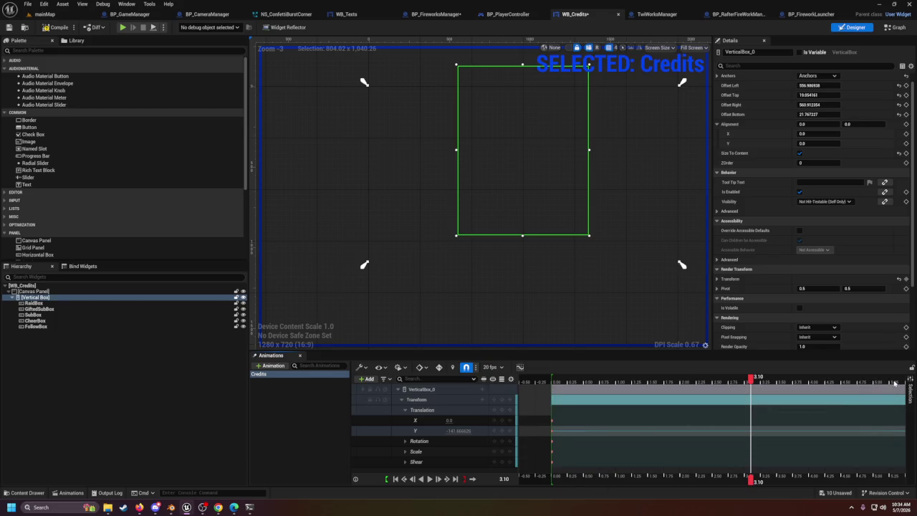
drag(899, 379, 907, 381)
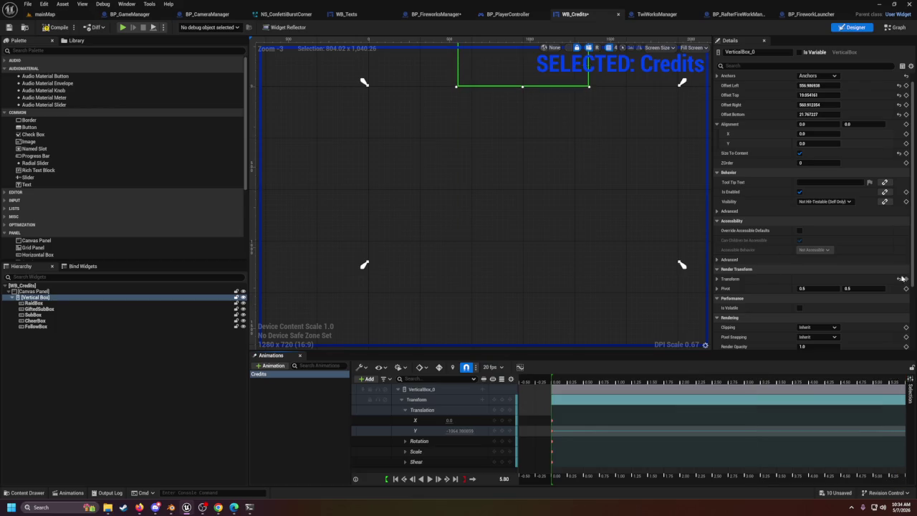
click(429, 479)
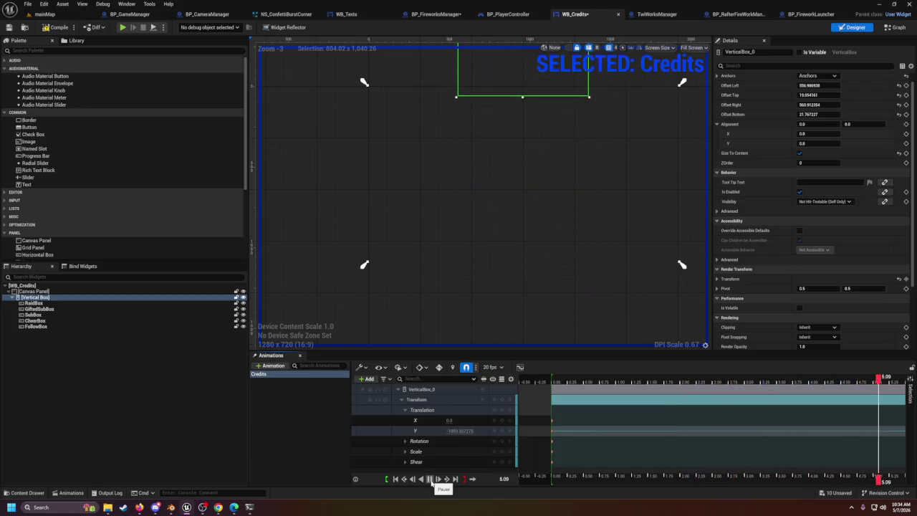
click(430, 480)
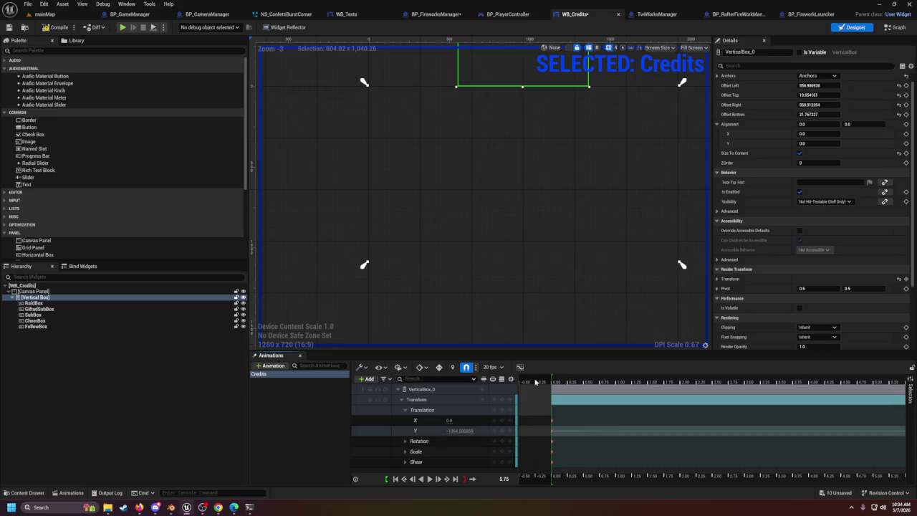
click(520, 368)
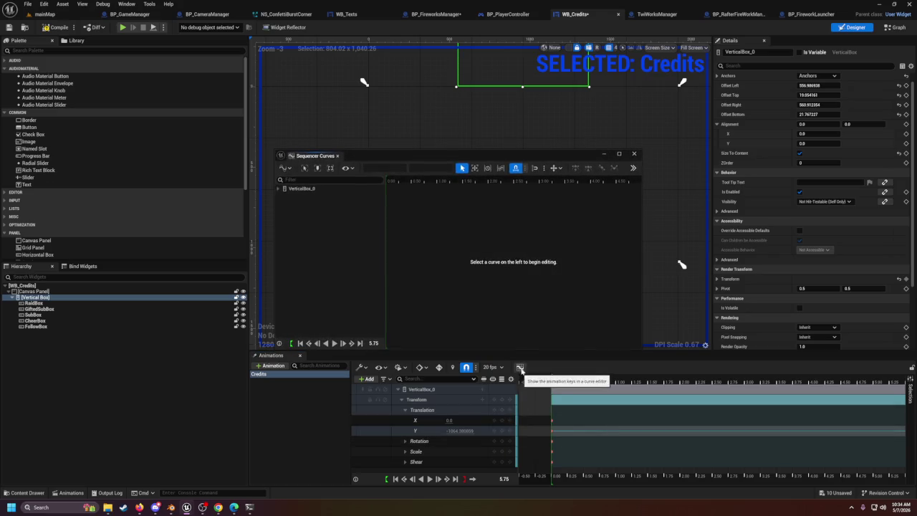
Step: Close the Curve Editor and set the current time to 25, then 30 seconds
click(636, 154)
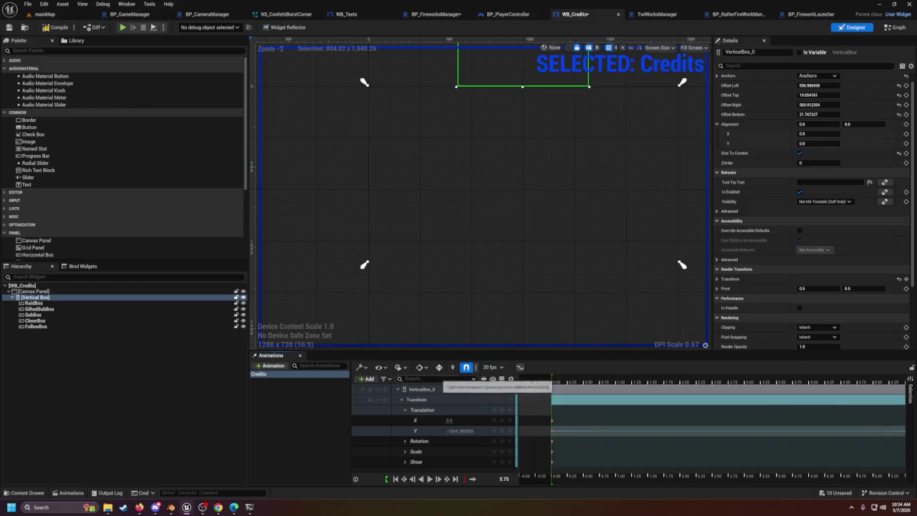
drag(506, 479, 510, 479)
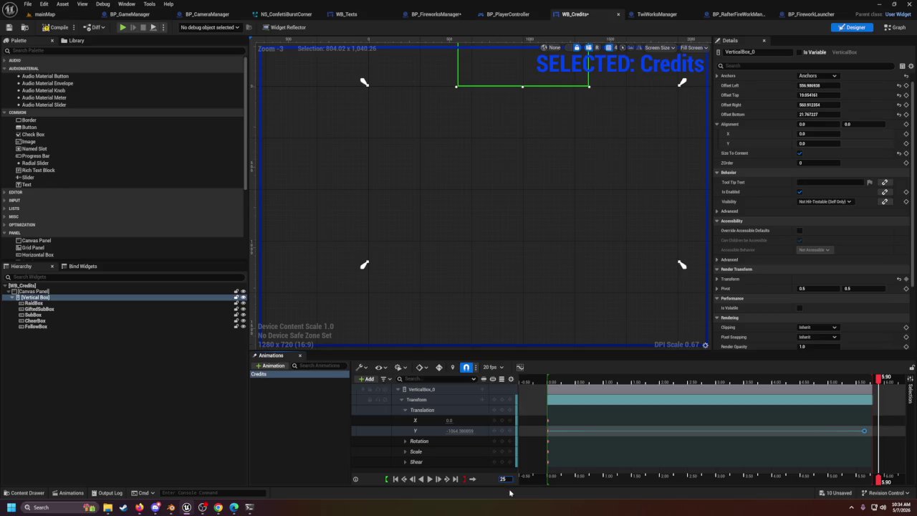
key(Return)
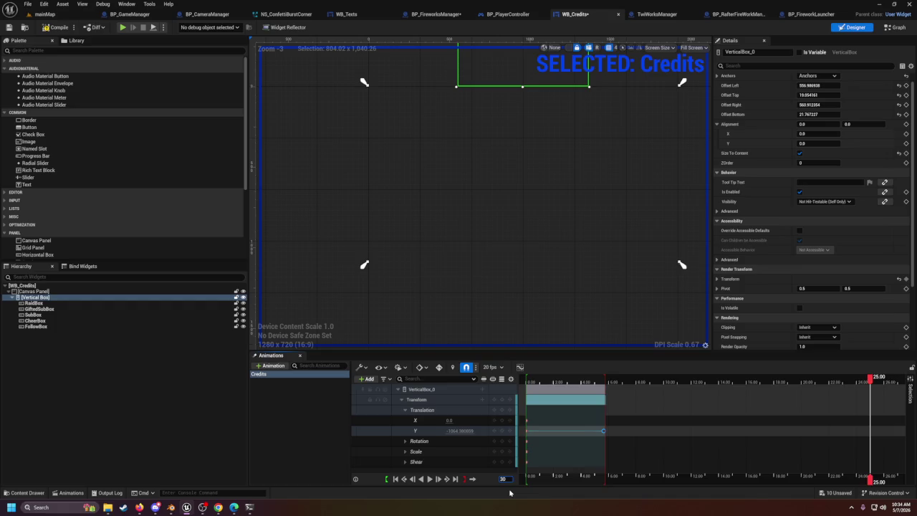
key(Return)
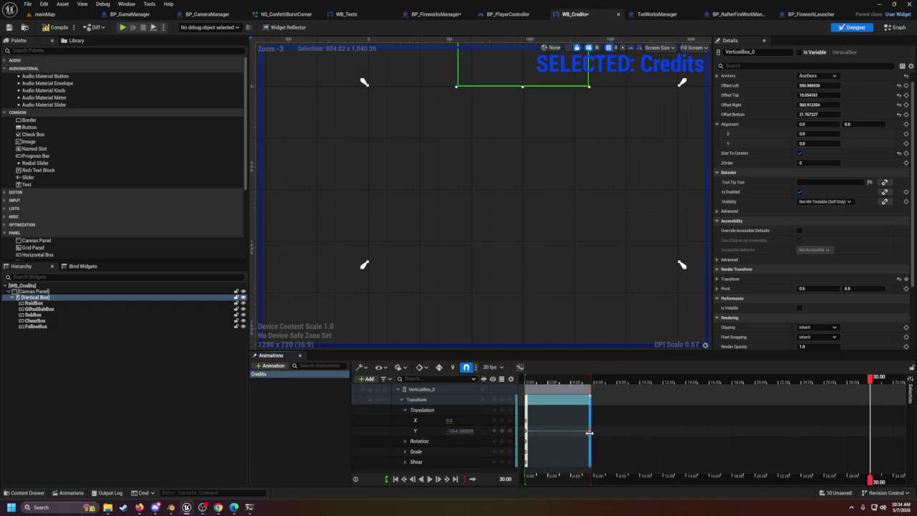
Step: Stretch the section and end key to 30.00 and play the 30-second scroll
drag(592, 433, 870, 435)
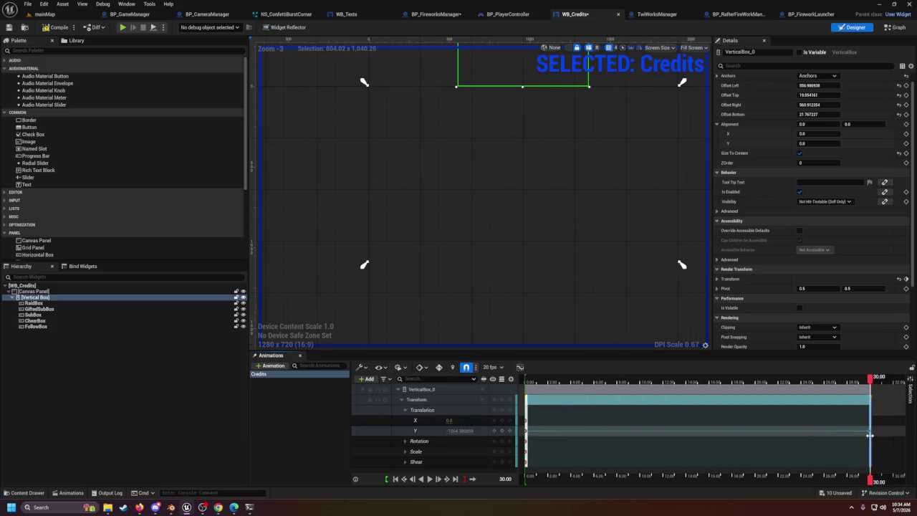
click(430, 480)
click(431, 480)
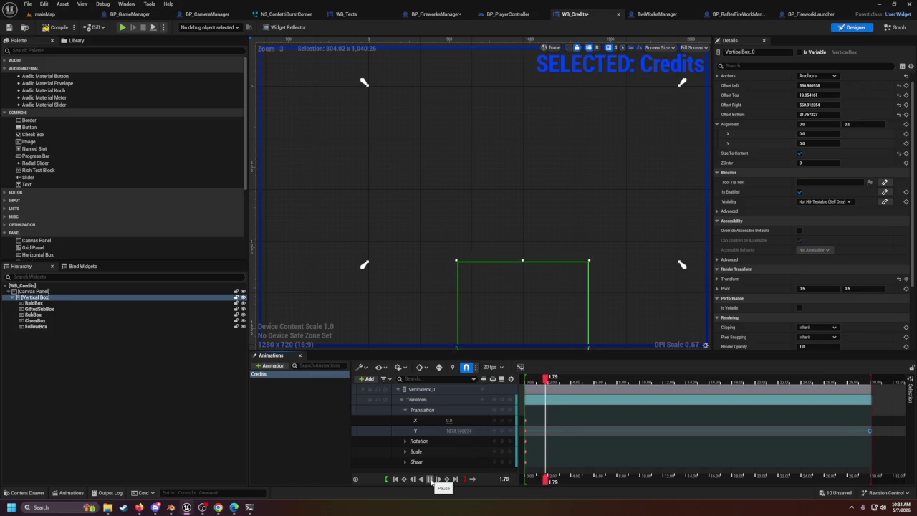
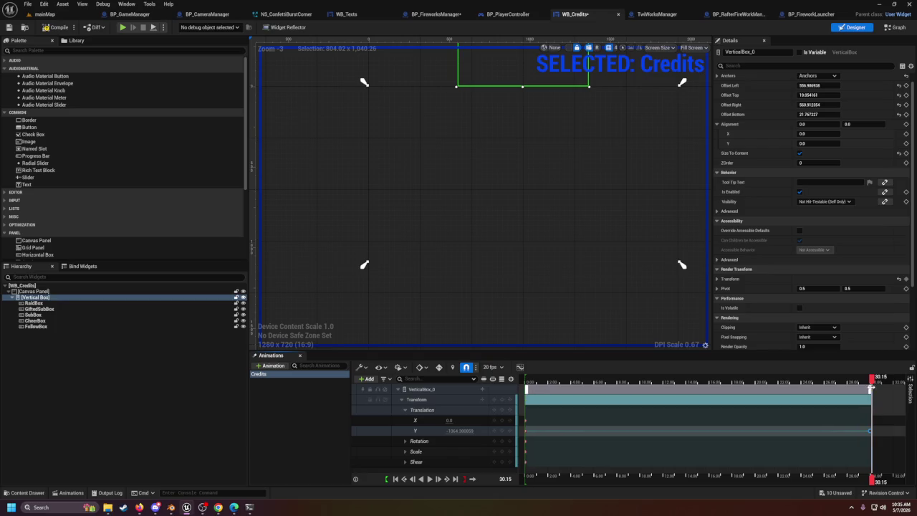
Step: Move the Credits animation's final Translation Y key to 30.15 s and preview the scroll
drag(871, 380, 865, 382)
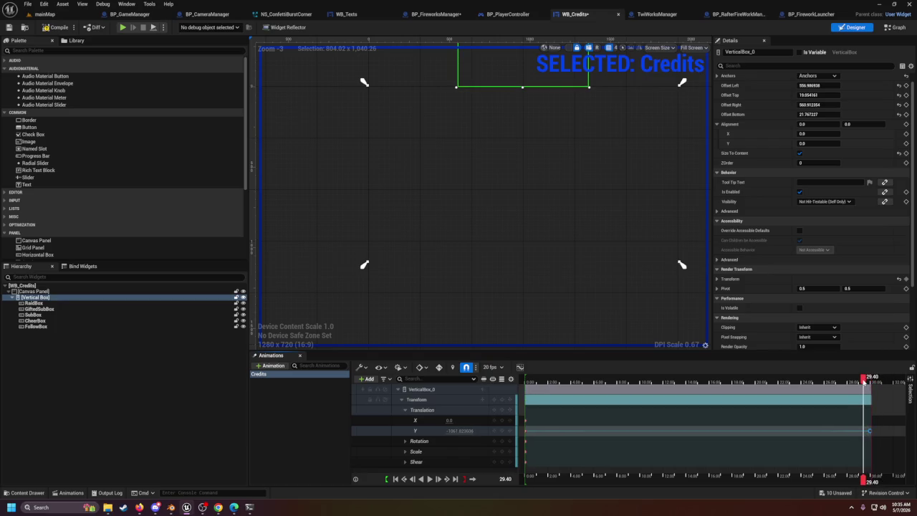
click(428, 479)
drag(870, 430, 875, 430)
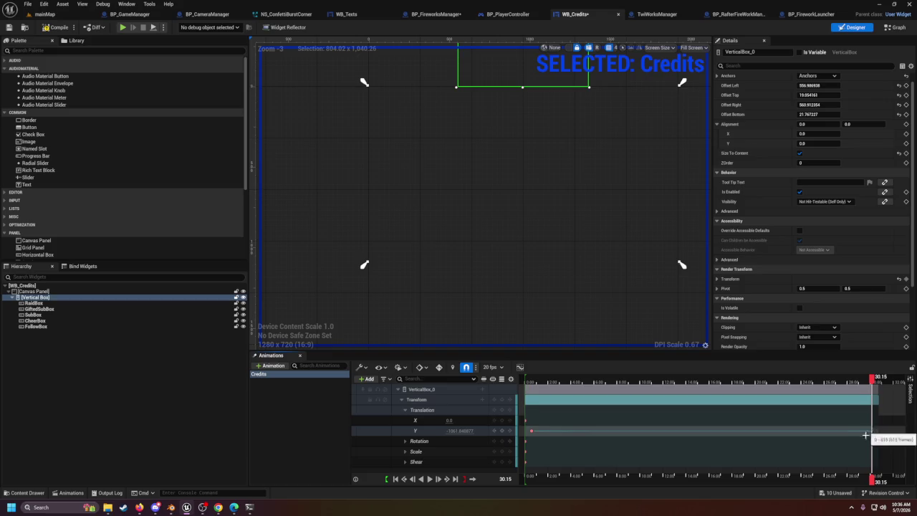
click(429, 479)
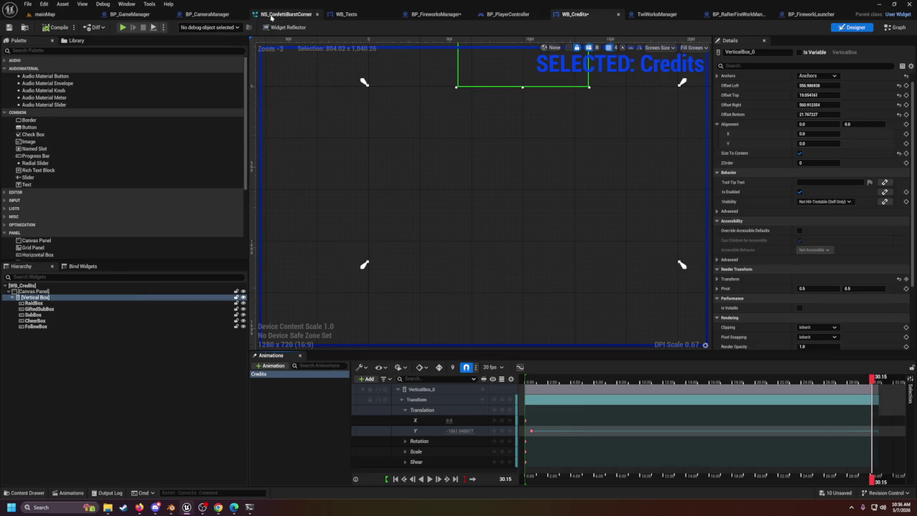
Step: Undo the stray key move and push WB_Credits' Translation Y end key later
click(743, 15)
click(679, 15)
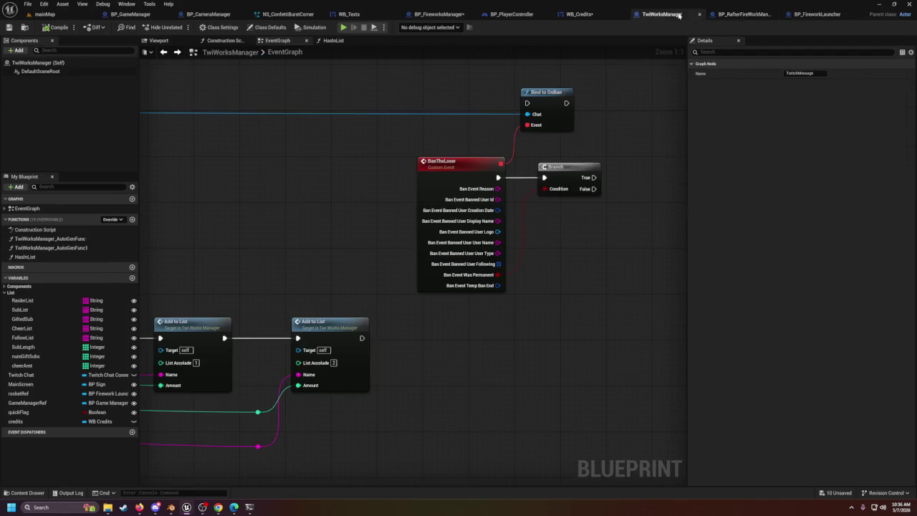
scroll(475, 275, down, 6)
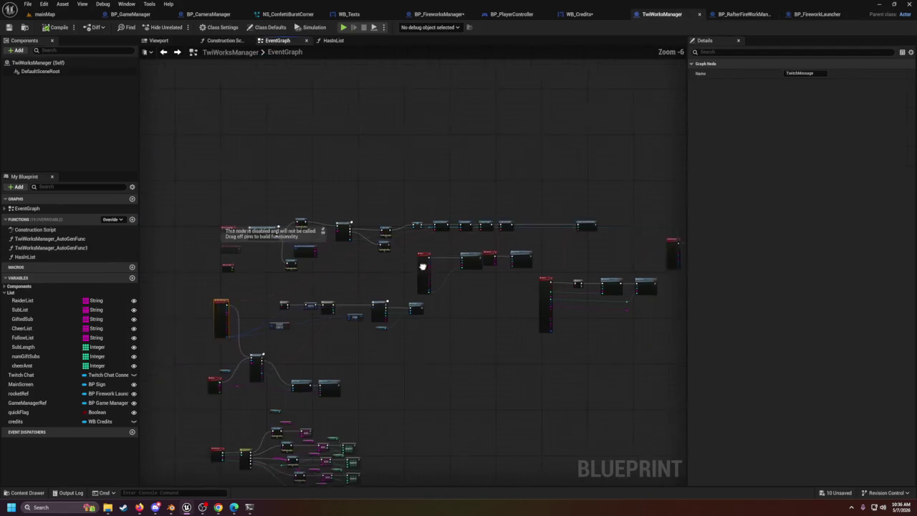
scroll(430, 293, up, 4)
click(479, 271)
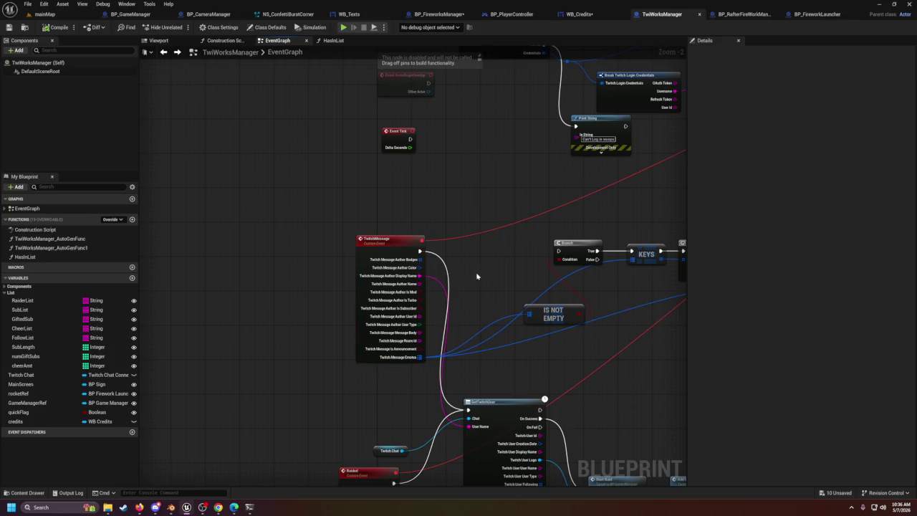
key(ctrl+z)
click(584, 16)
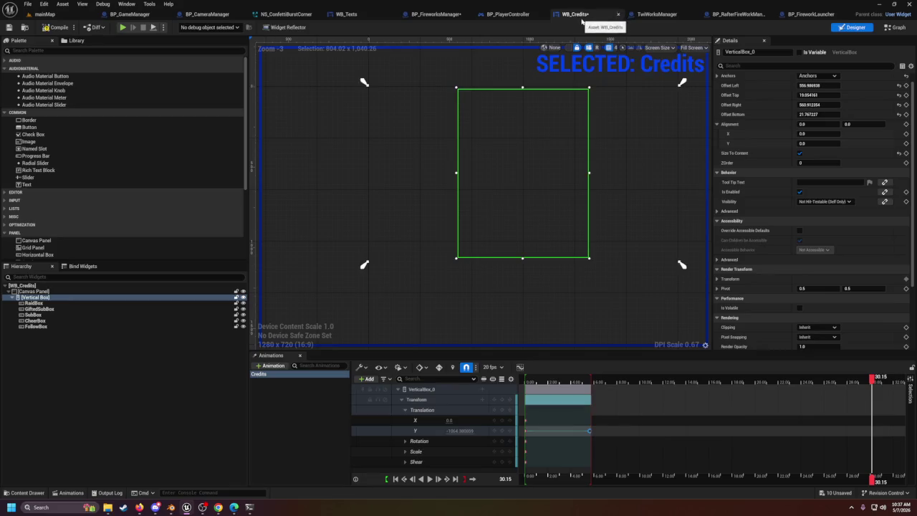
drag(589, 431, 881, 438)
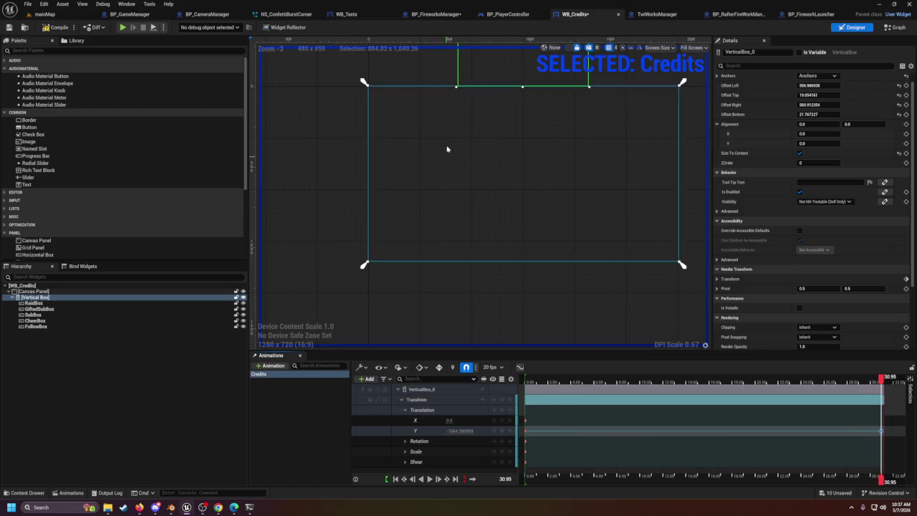
Step: Wire TwitchMessage into the Branch, unlink GetTwitchUser's User Name, and recombine the author pins
click(657, 15)
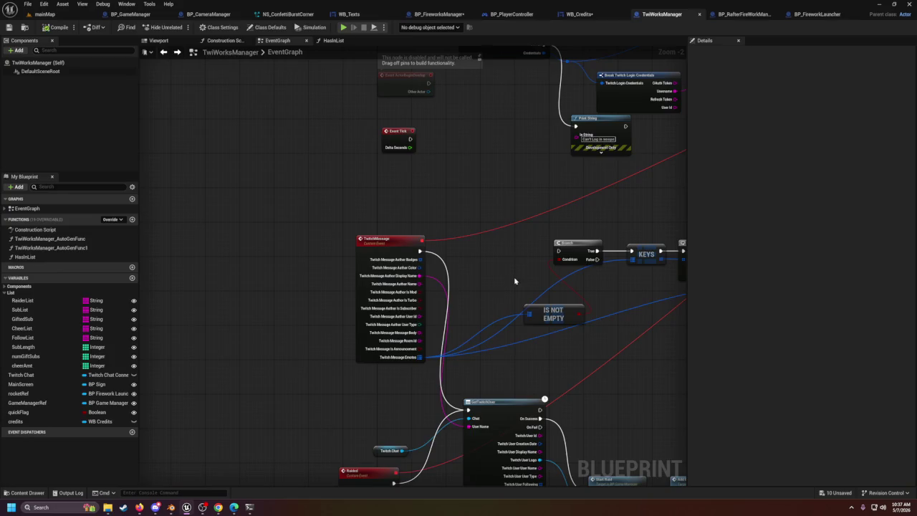
mouse_move(421, 252)
mouse_down()
mouse_move(530, 260)
mouse_move(559, 251)
mouse_up()
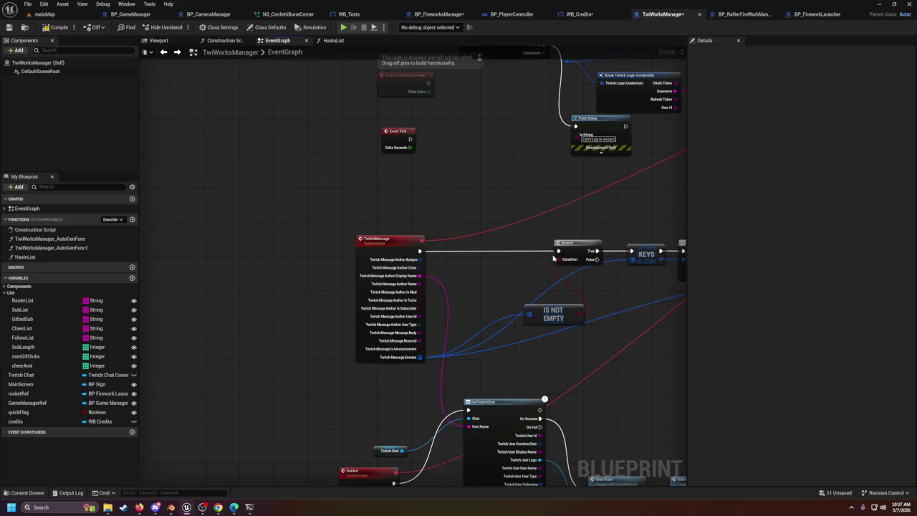
right_click(420, 275)
click(456, 306)
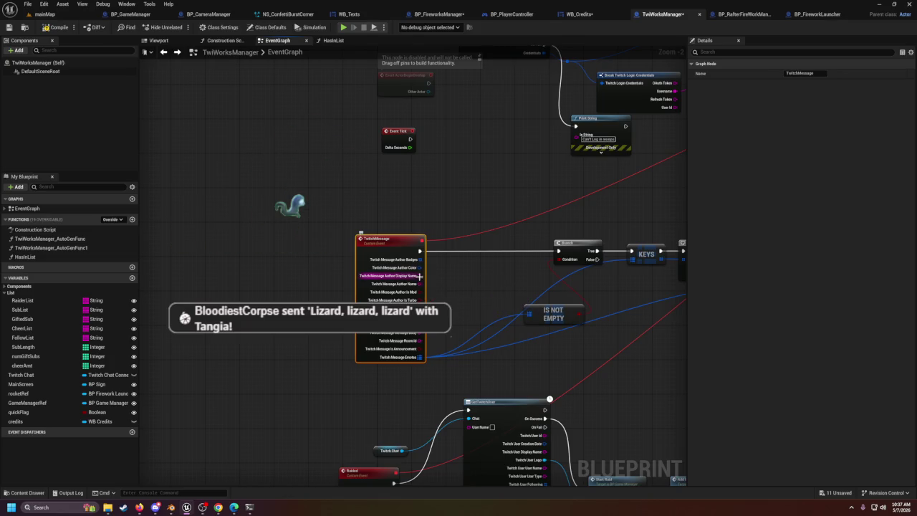
right_click(421, 279)
click(459, 306)
Step: Move the IS NOT EMPTY node beside TwitchMessage and select the List variable category
scroll(470, 329, up, 1)
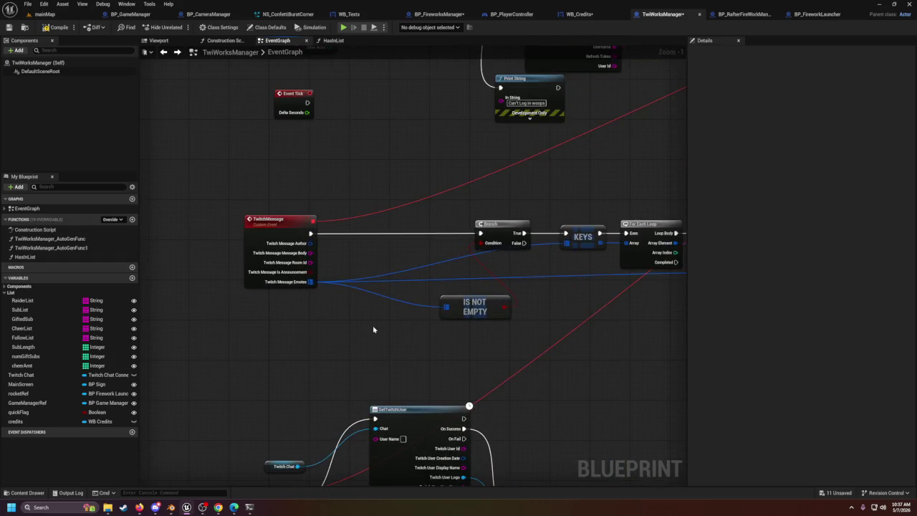
mouse_move(483, 298)
mouse_down()
mouse_move(433, 250)
mouse_move(412, 242)
mouse_up()
drag(419, 293, 288, 293)
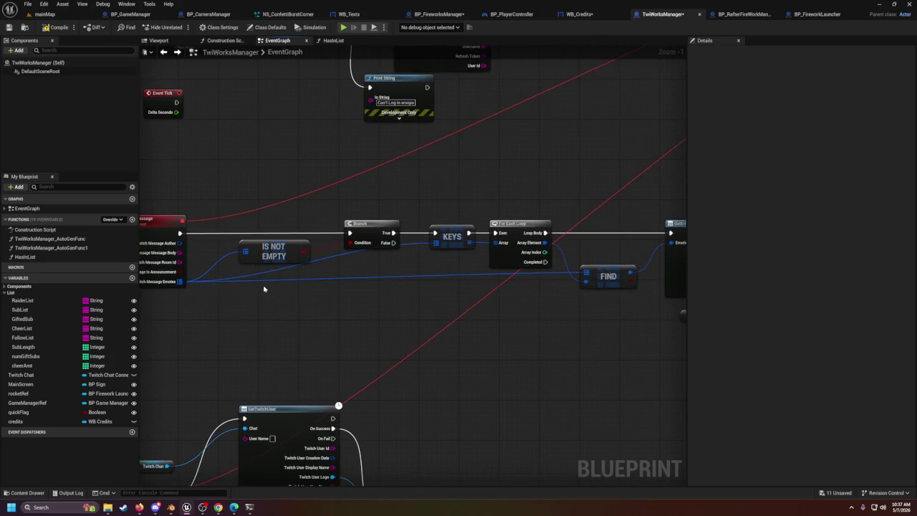
mouse_move(522, 299)
mouse_down()
mouse_move(259, 316)
mouse_move(606, 314)
mouse_up()
scroll(364, 331, down, 3)
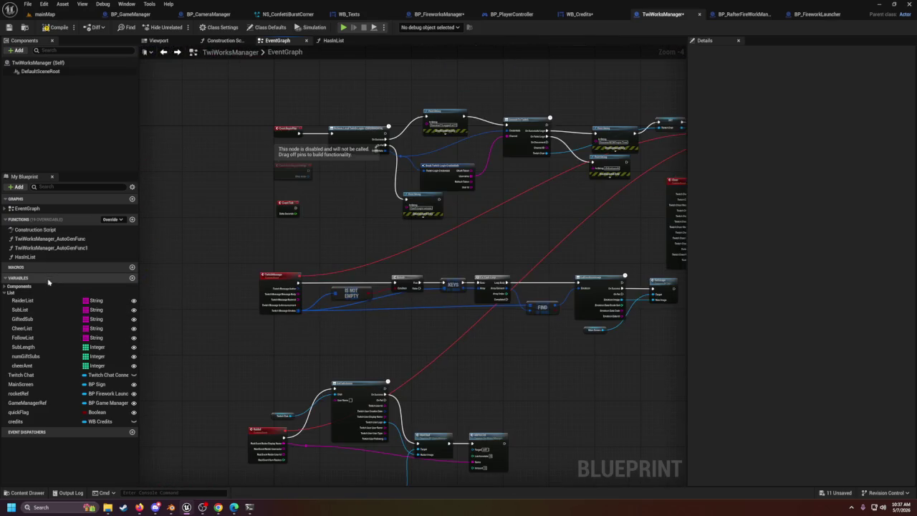
click(33, 294)
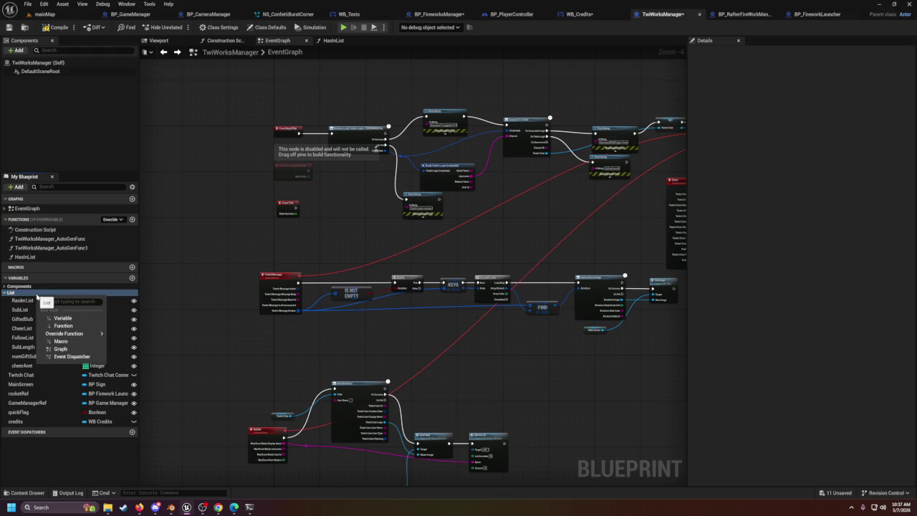
Step: Create ChatterList as a String array in the List category and mark it Instance Editable
click(132, 278)
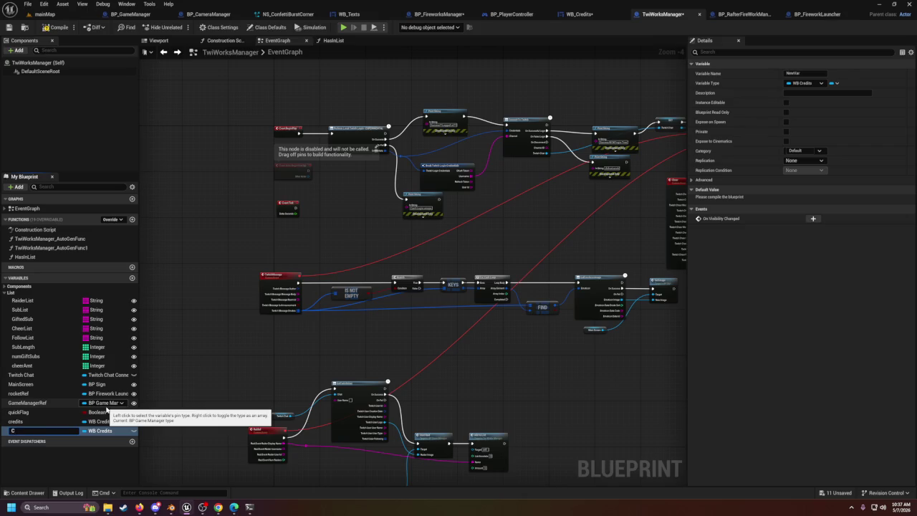
text(hatterList)
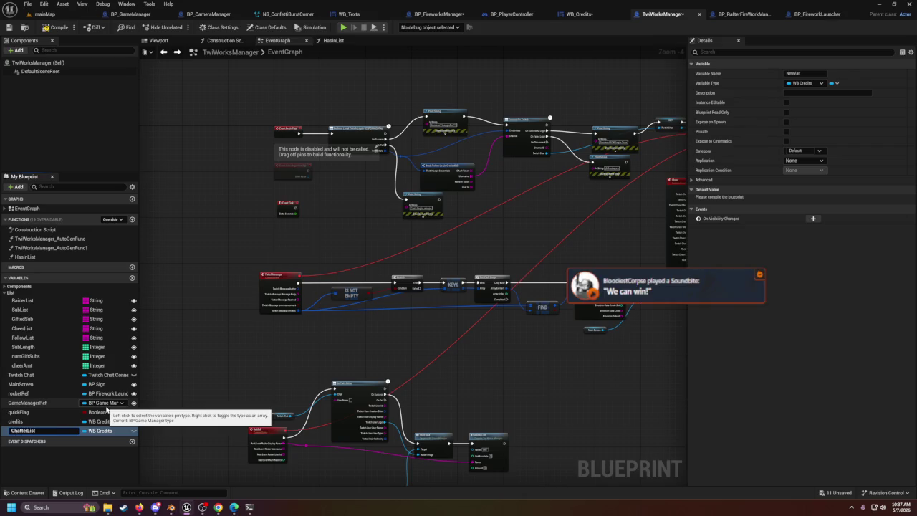
key(Return)
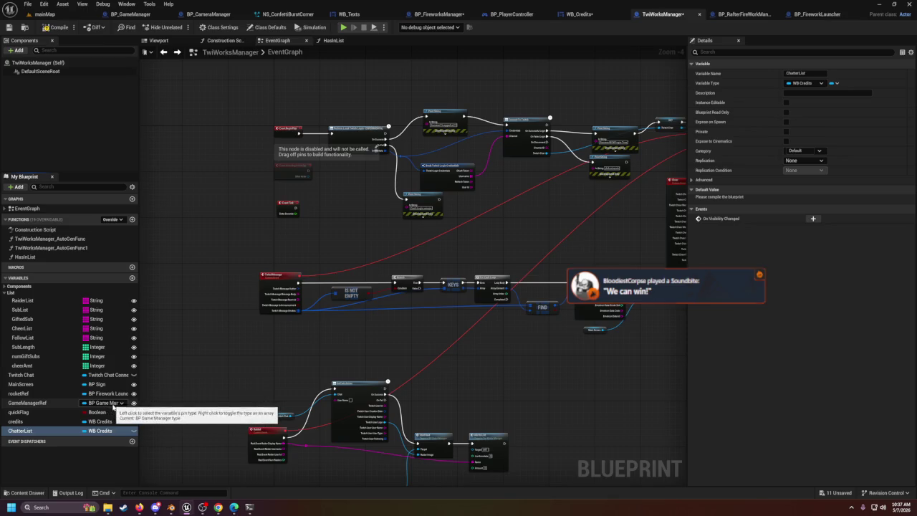
click(102, 429)
click(100, 298)
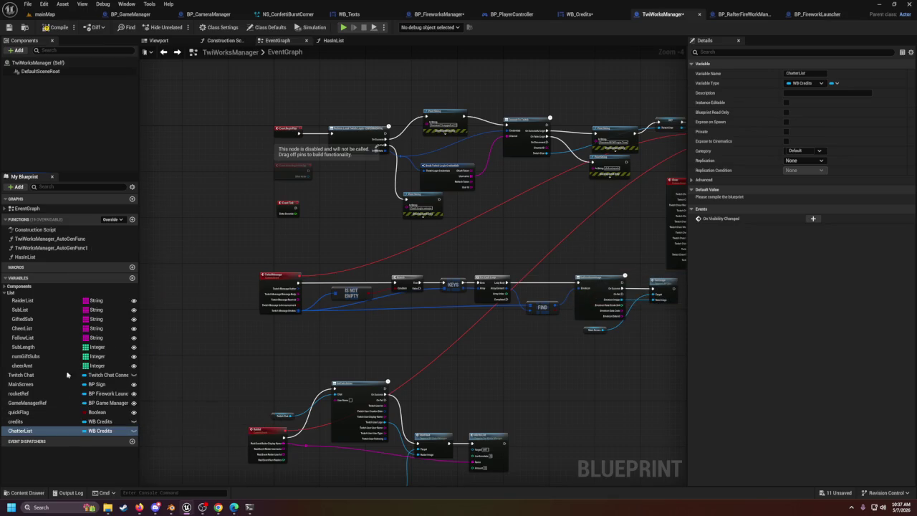
drag(38, 391, 32, 294)
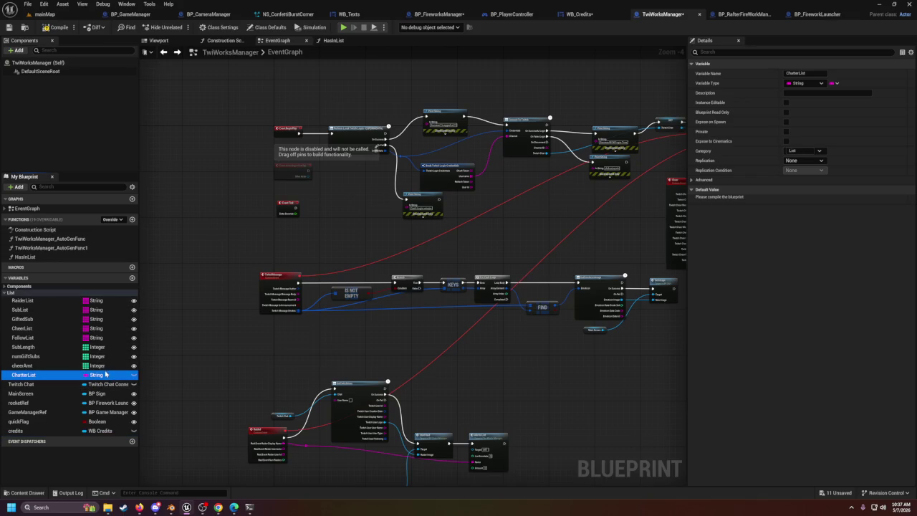
click(835, 83)
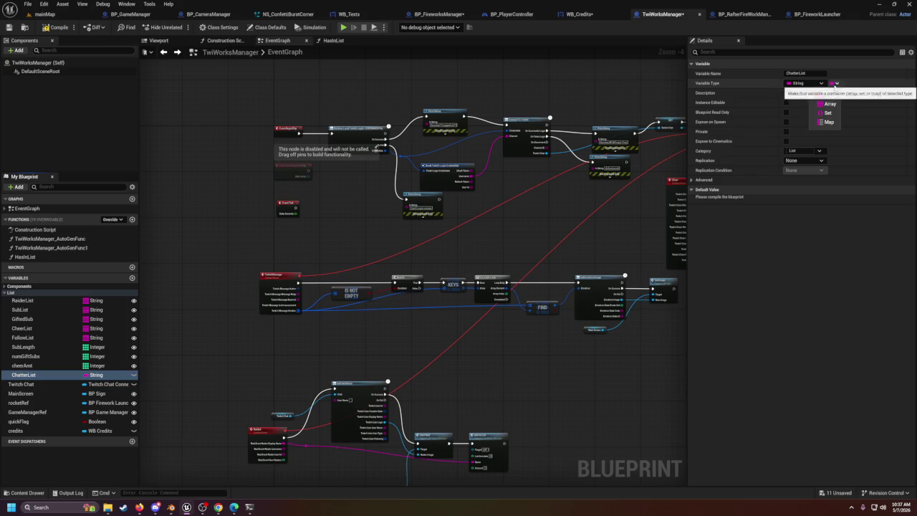
click(831, 104)
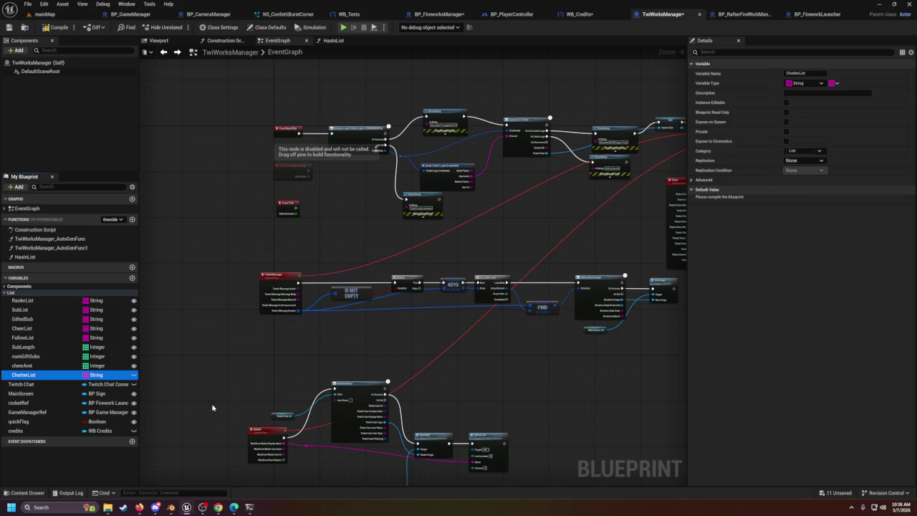
click(134, 375)
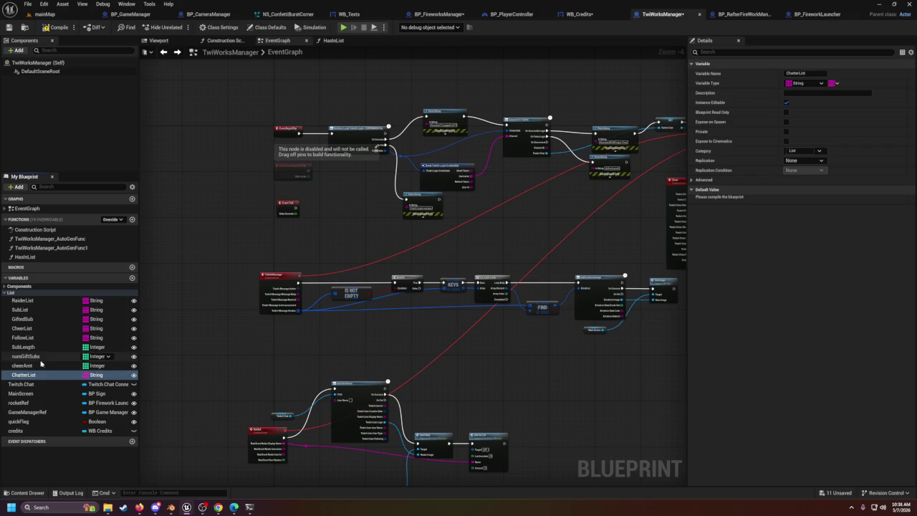
scroll(376, 397, up, 2)
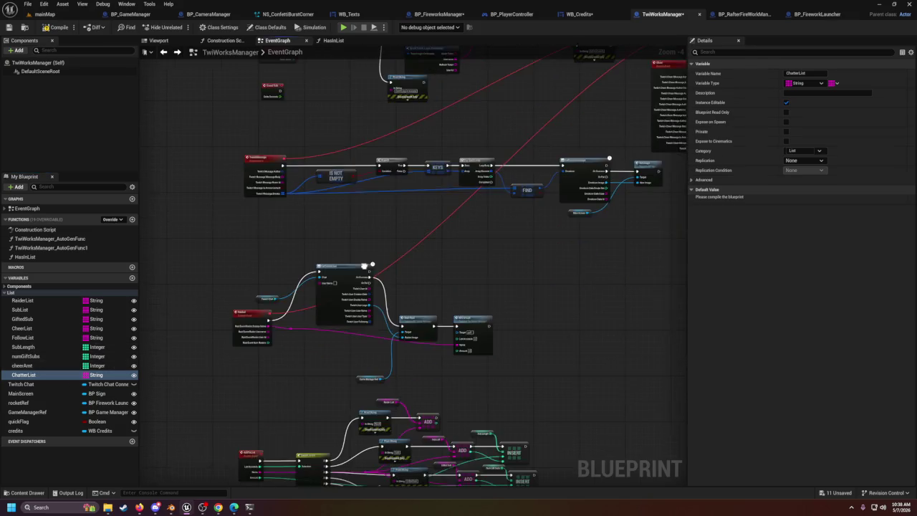
Step: Shift the Credits and Add to Raids nodes right along the Has In List chain
mouse_move(376, 397)
mouse_down()
mouse_move(402, 322)
mouse_move(426, 288)
mouse_move(425, 296)
mouse_move(425, 248)
mouse_up()
drag(445, 344, 423, 289)
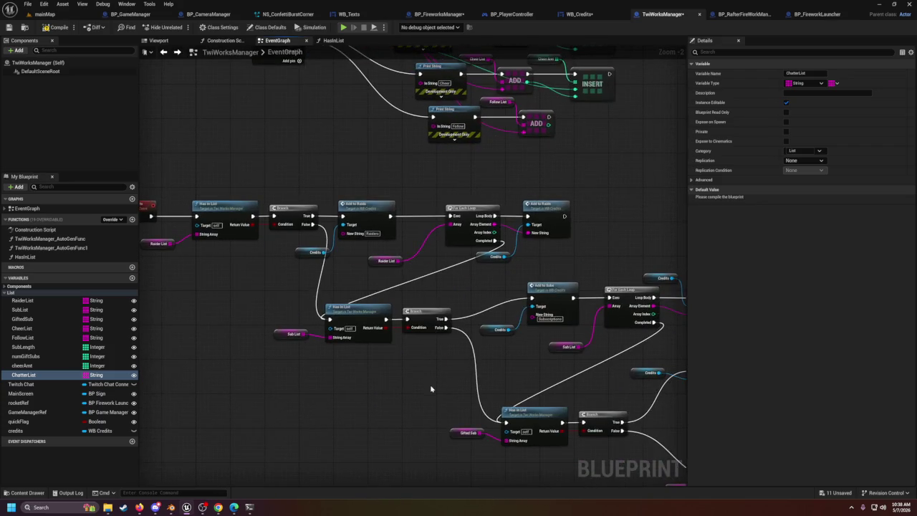
drag(430, 383, 444, 390)
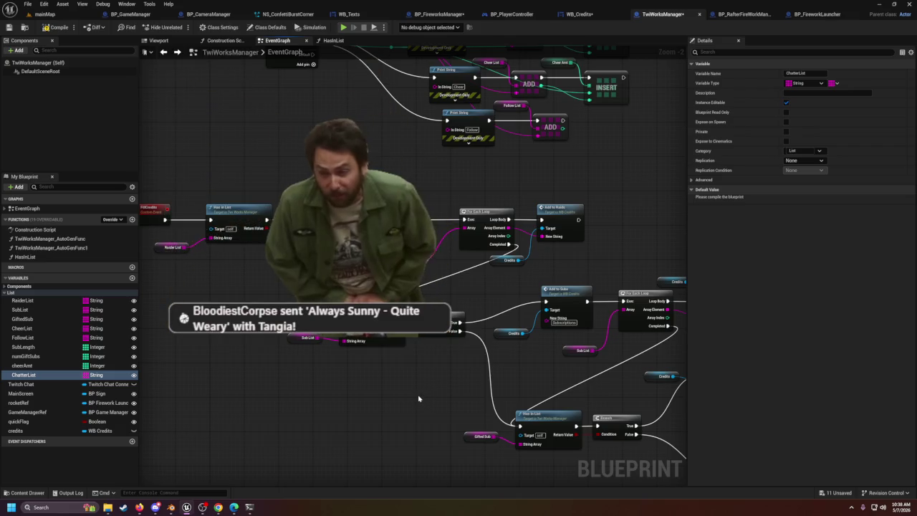
drag(544, 201, 506, 267)
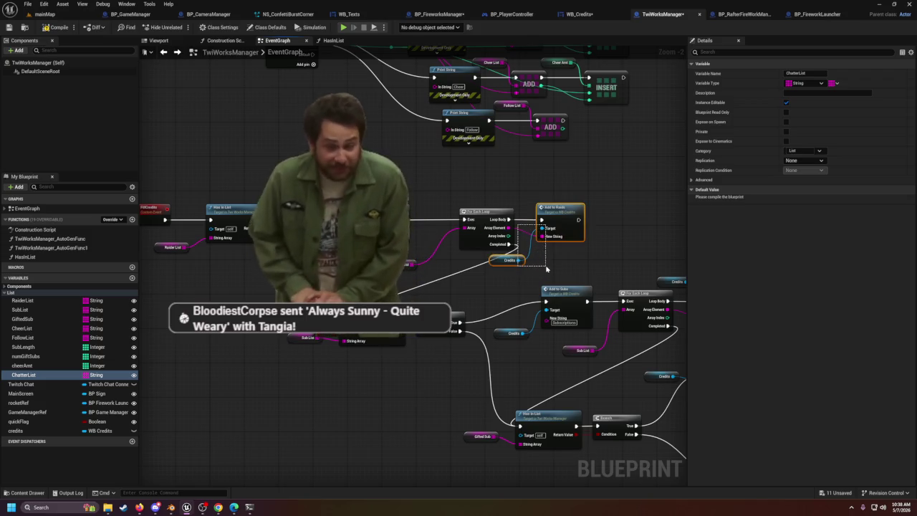
mouse_move(563, 215)
mouse_down()
mouse_move(615, 219)
mouse_move(566, 214)
mouse_up()
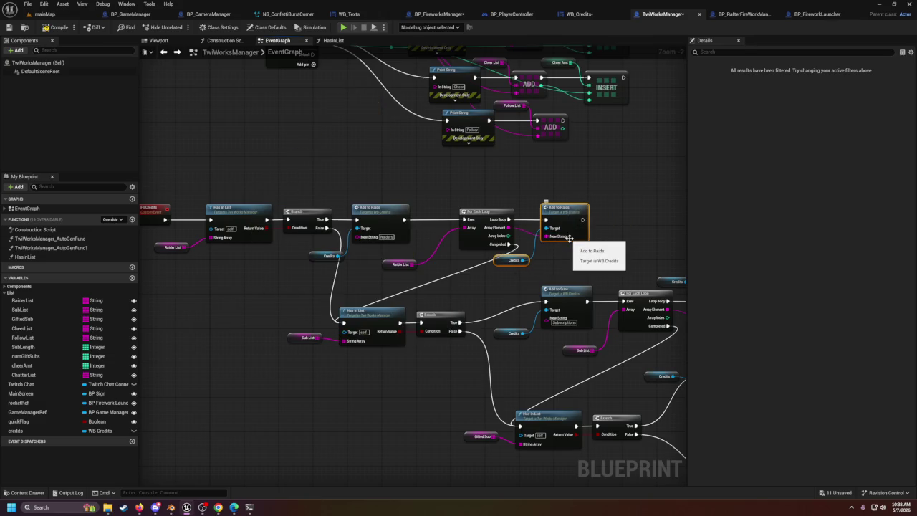
Step: Box-select the Credits and Add to Subs nodes and move them right of the subscriber loop
mouse_move(425, 411)
mouse_down()
mouse_move(406, 387)
mouse_move(400, 339)
mouse_up()
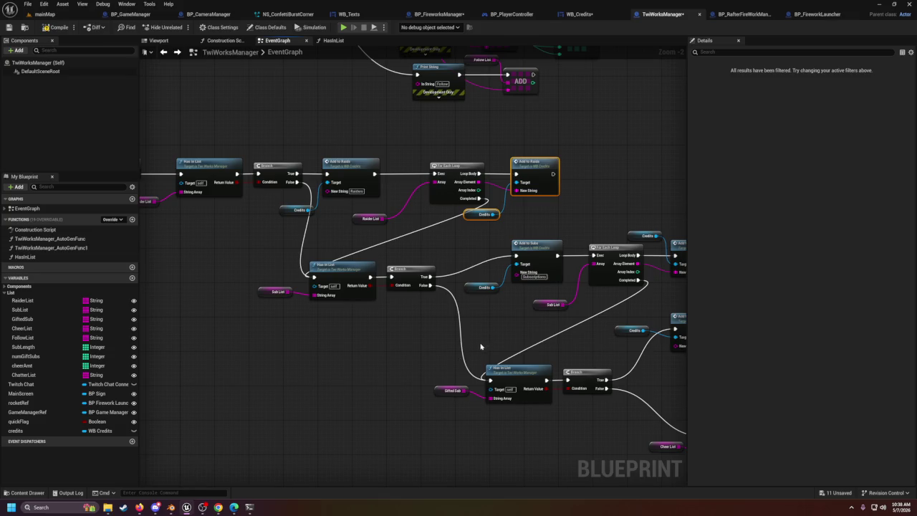
drag(559, 321, 476, 315)
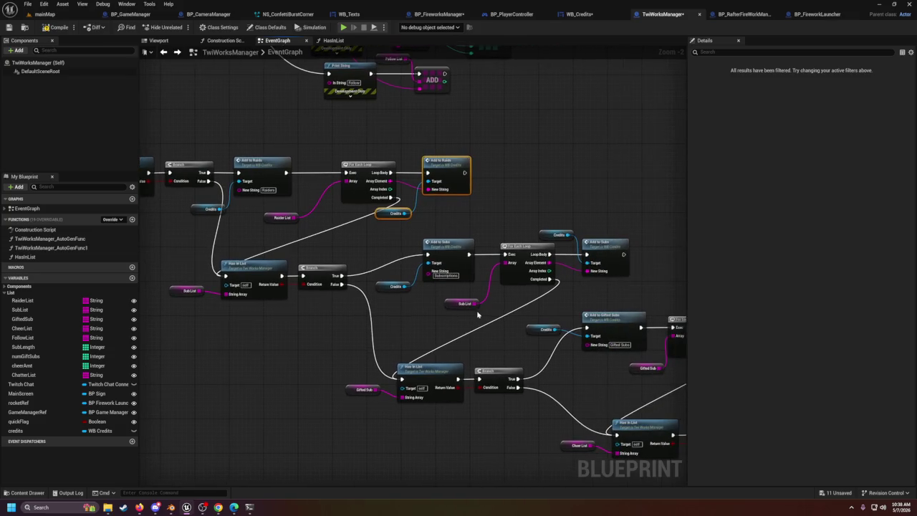
mouse_move(519, 239)
mouse_down()
mouse_move(487, 294)
mouse_move(445, 315)
mouse_up()
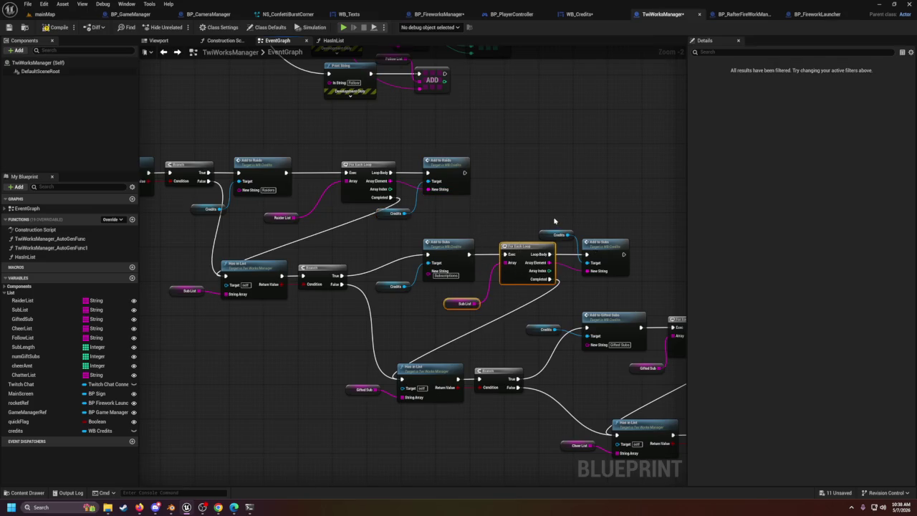
drag(552, 224, 631, 281)
drag(608, 247, 662, 247)
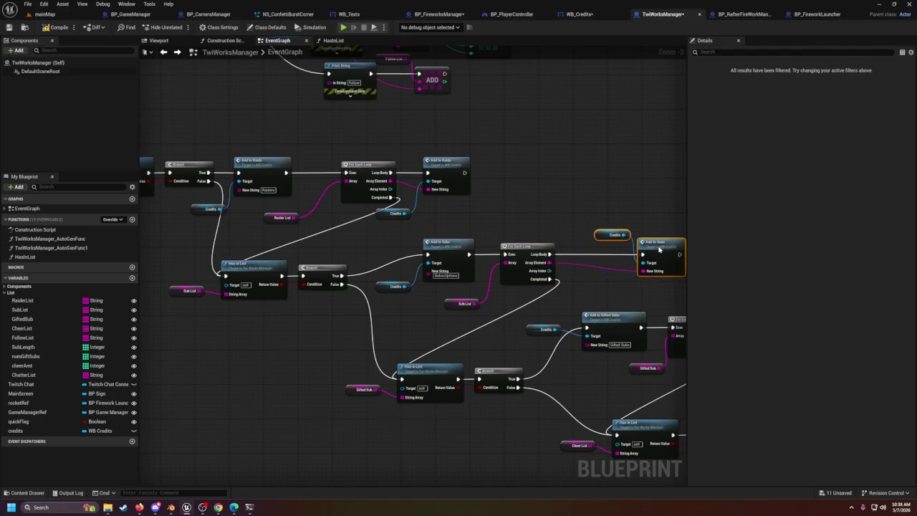
Step: Place an Append node on the subscriber loop's Array Element and give it a C input
drag(549, 262, 569, 275)
text(append)
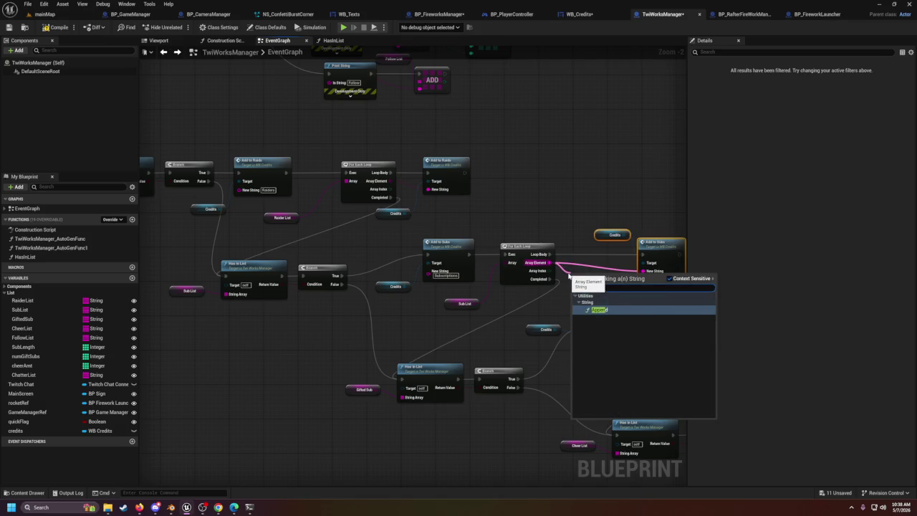
key(Return)
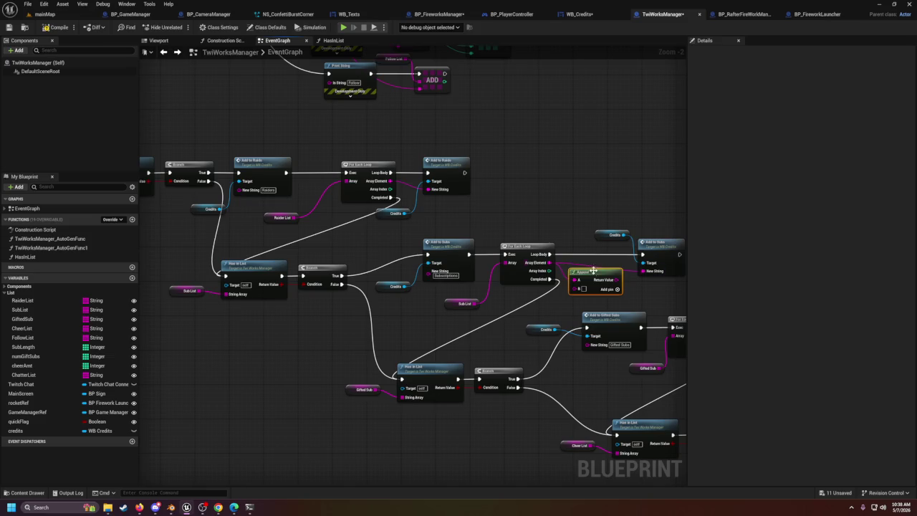
drag(596, 273, 589, 290)
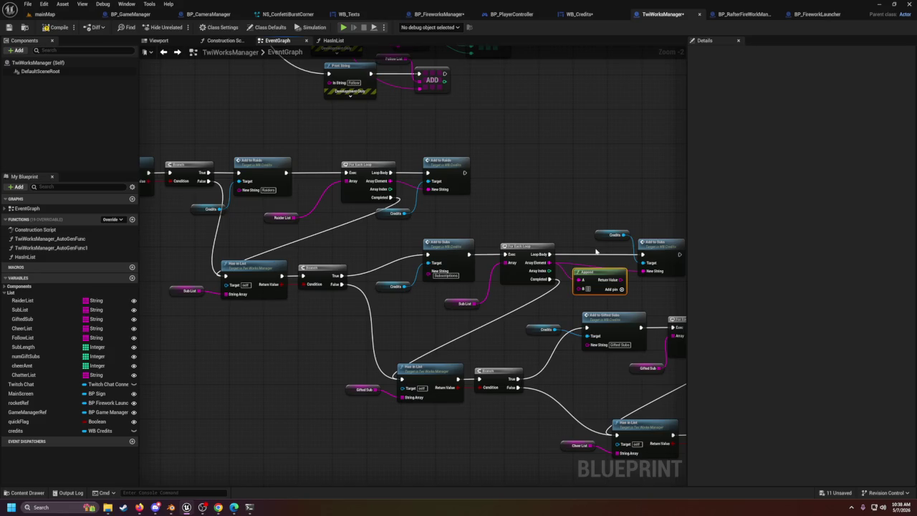
click(622, 290)
drag(604, 273, 603, 259)
click(588, 286)
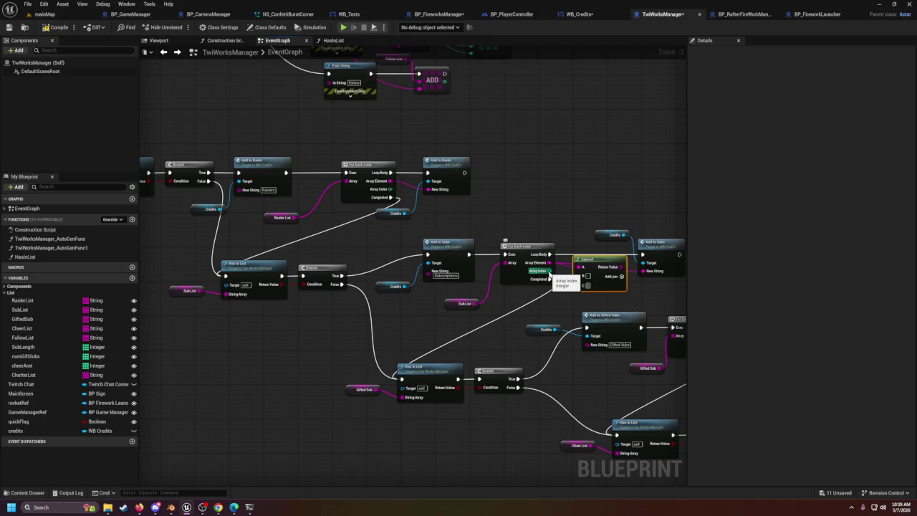
Step: Add a SubLength GET (a copy) node indexed by the loop's Array Index
drag(21, 347, 547, 307)
click(517, 315)
text(get co)
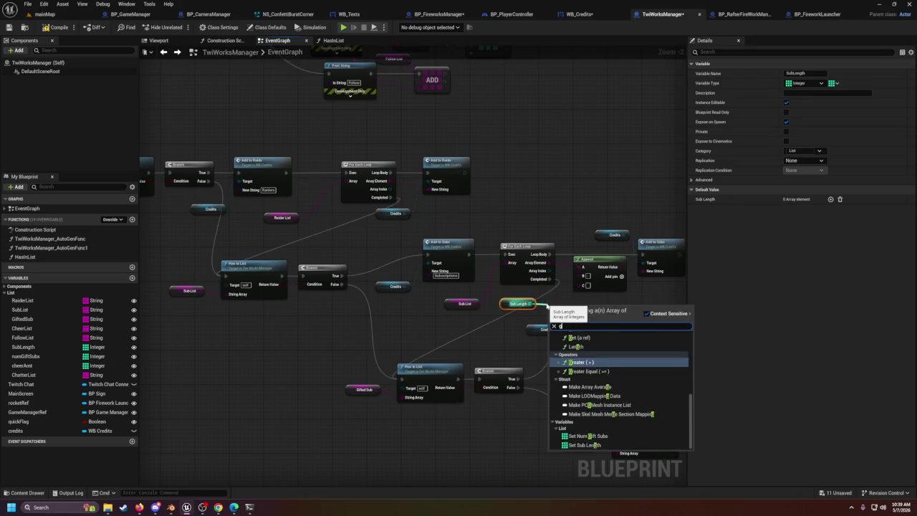
key(Return)
mouse_move(577, 306)
mouse_down()
mouse_move(582, 295)
mouse_move(566, 290)
mouse_move(556, 314)
mouse_move(582, 286)
mouse_move(556, 288)
mouse_up()
click(659, 279)
Step: Rearrange the Credits, Append, Add to Subs, conversion and GET nodes to make room
scroll(573, 179, up, 3)
drag(435, 173, 517, 267)
mouse_move(509, 204)
mouse_down()
mouse_move(649, 154)
mouse_move(654, 164)
mouse_up()
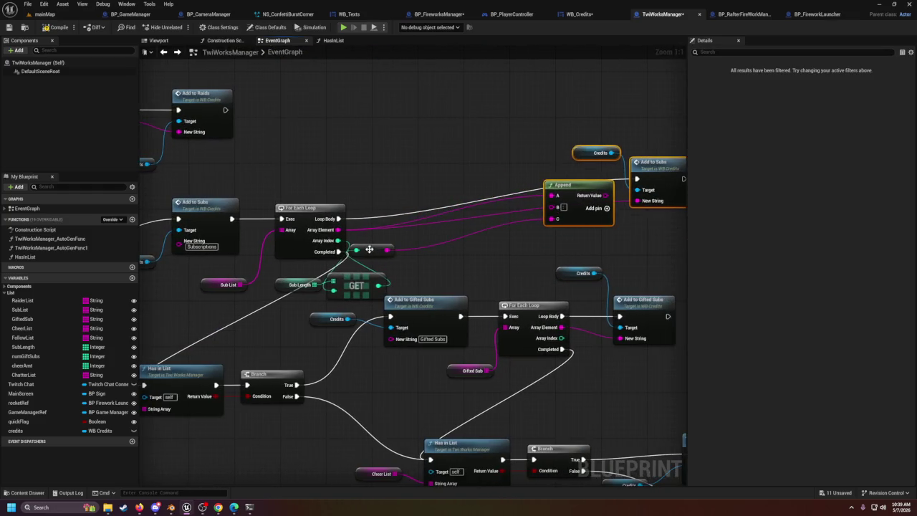
drag(369, 248, 484, 233)
drag(364, 281, 428, 254)
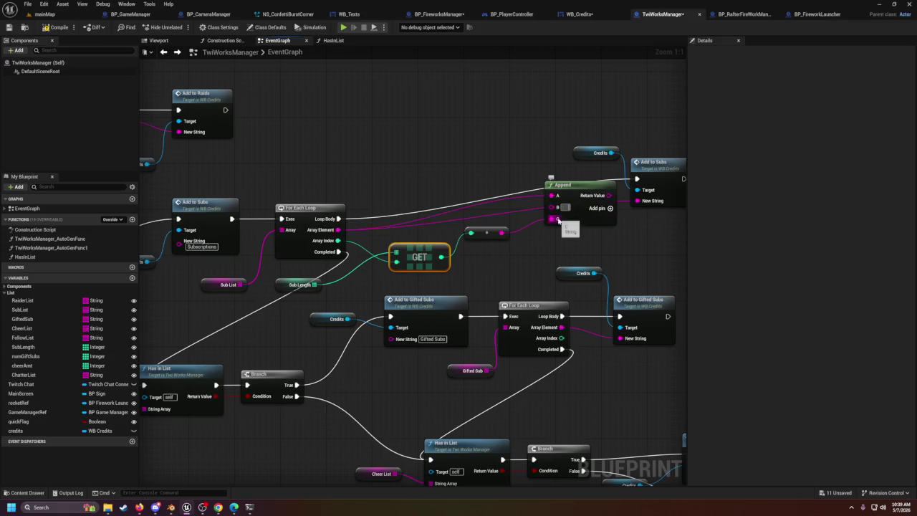
Step: Add a D input to the Append node and enter 'Months' in it
click(599, 210)
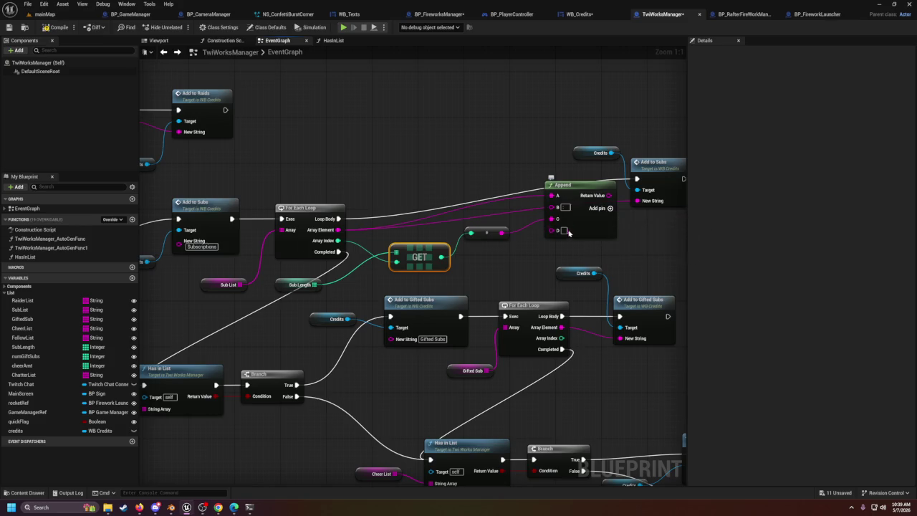
text(Month)
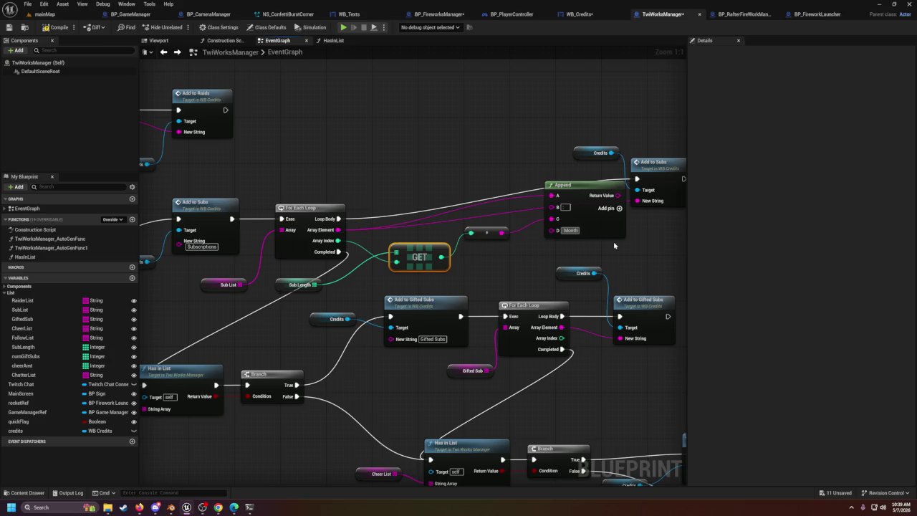
text(s)
drag(690, 237, 635, 248)
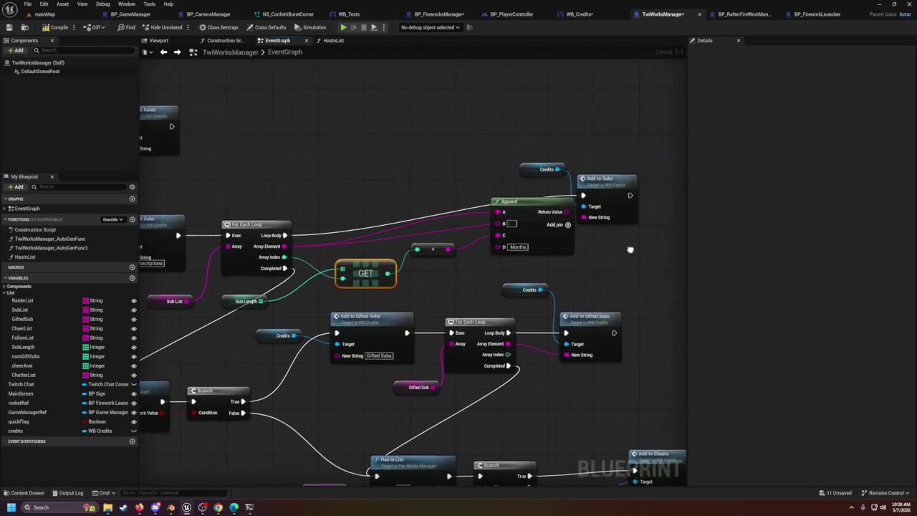
drag(534, 201, 521, 206)
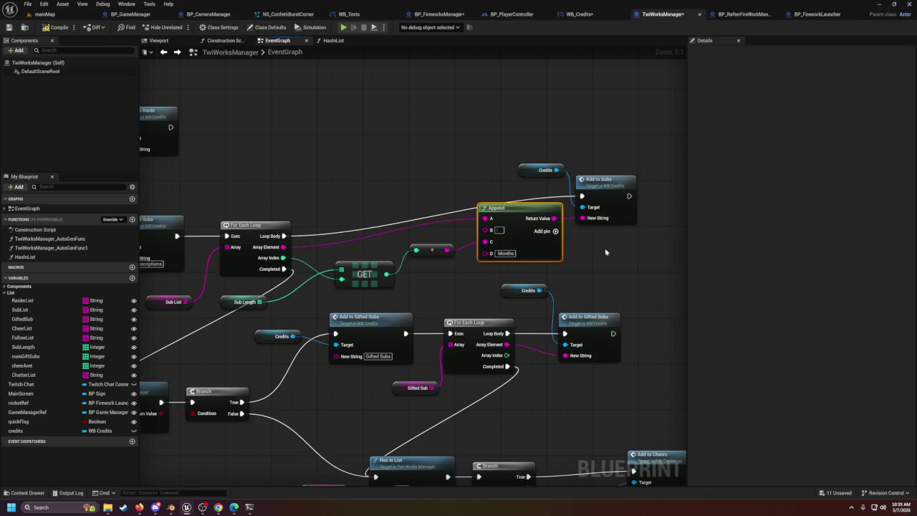
scroll(504, 312, down, 2)
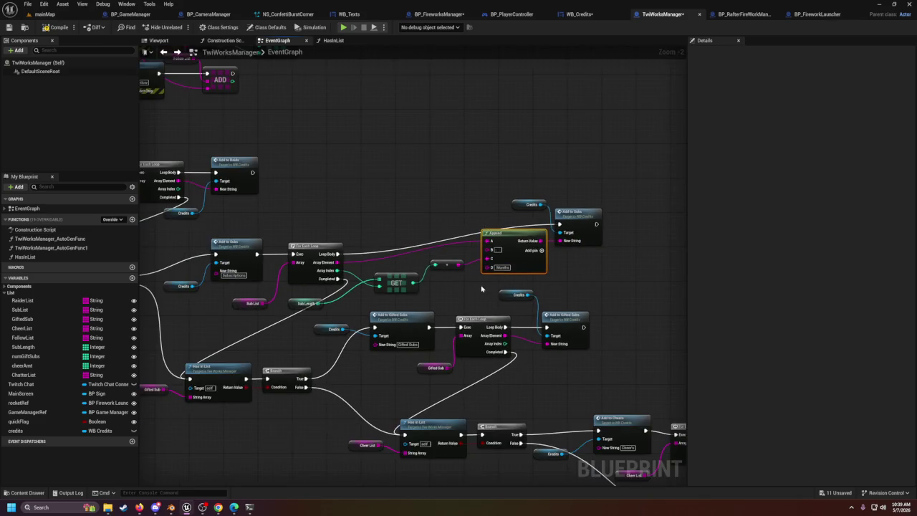
drag(483, 290, 588, 245)
drag(438, 368, 494, 345)
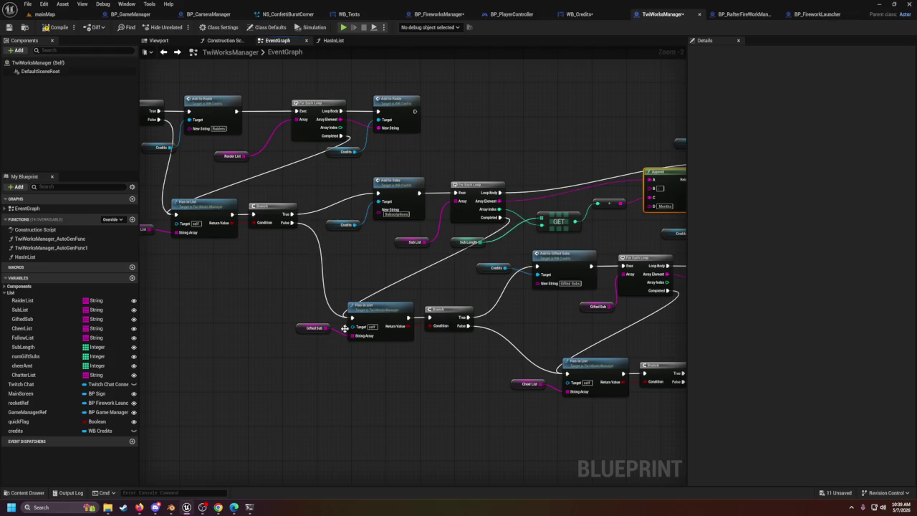
Step: Move the Credits and Add to Gifted Subs nodes right to make room
drag(487, 355, 317, 323)
scroll(400, 305, up, 1)
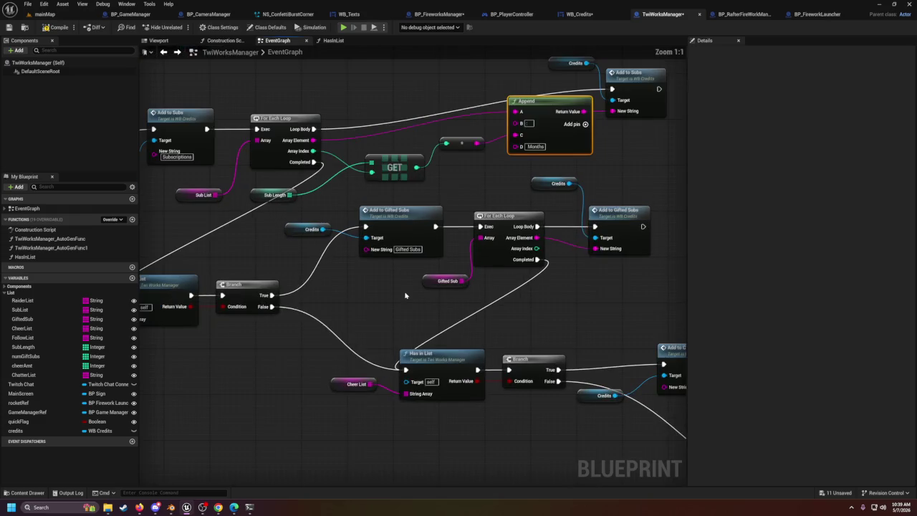
click(422, 284)
scroll(540, 288, up, 1)
drag(540, 288, 442, 305)
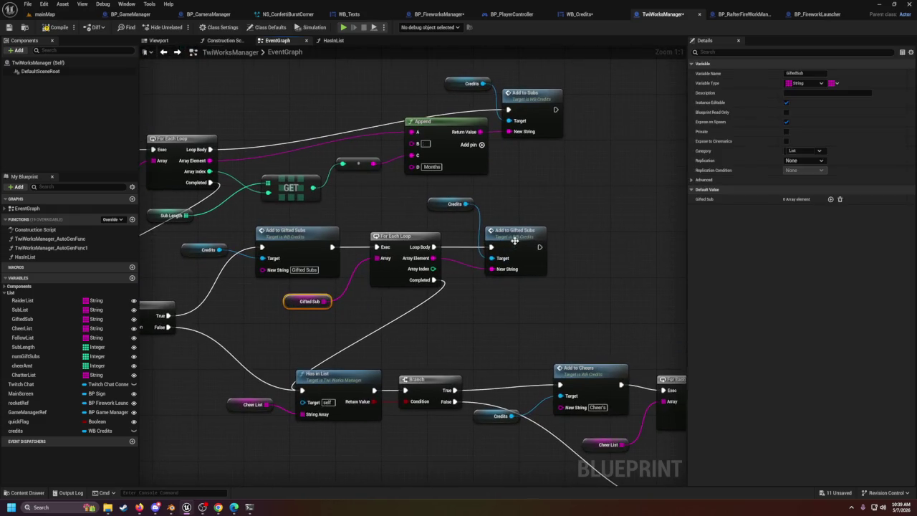
drag(434, 210, 550, 278)
drag(517, 238, 607, 239)
Step: Add an Append node on the gifted loop's Array Element with 'Gifted' in B and a C input
drag(433, 258, 479, 268)
text(append)
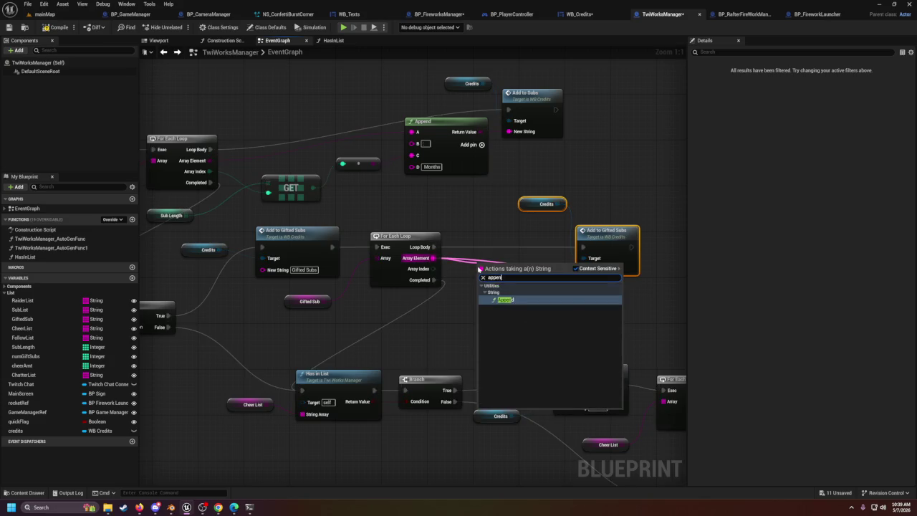
click(506, 300)
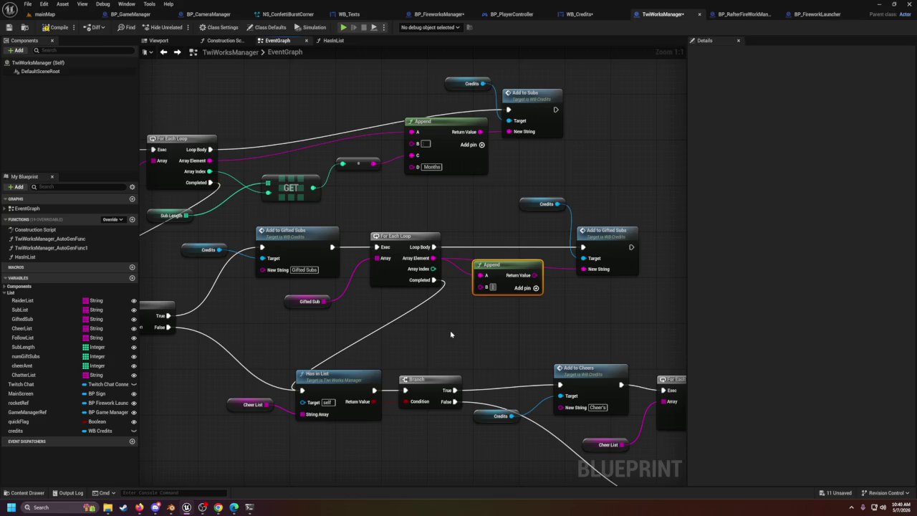
text(Gifted)
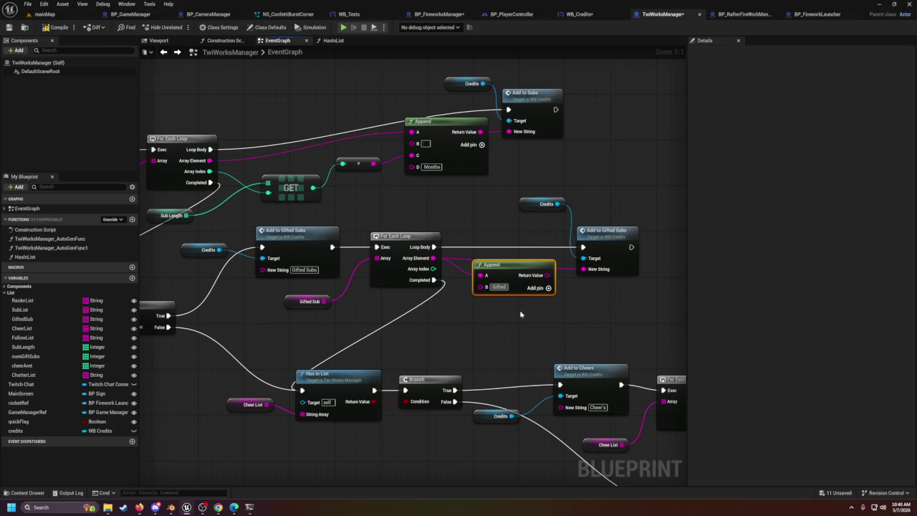
click(548, 287)
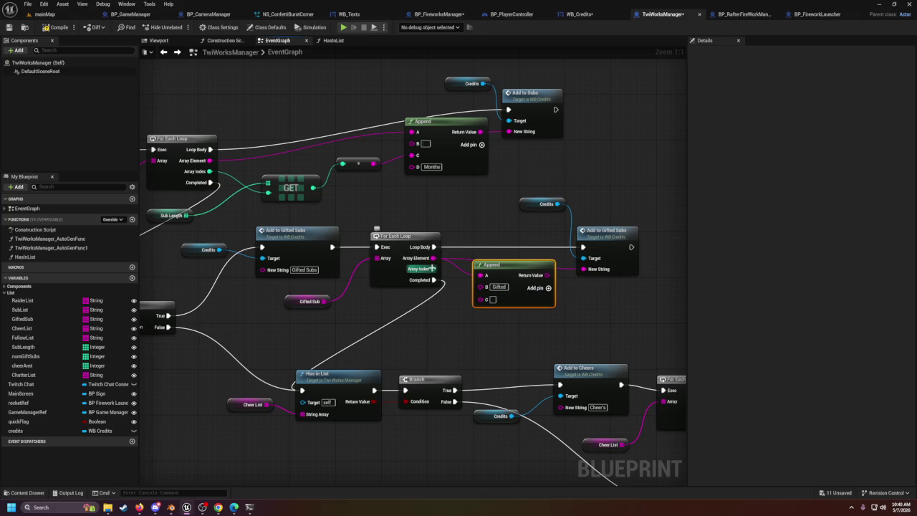
Step: Wire a numGiftSubs GET by Array Index into Append, add D, and feed Add to Gifted Subs
mouse_move(28, 357)
mouse_down()
mouse_move(352, 355)
mouse_move(367, 334)
mouse_move(423, 342)
mouse_up()
click(383, 343)
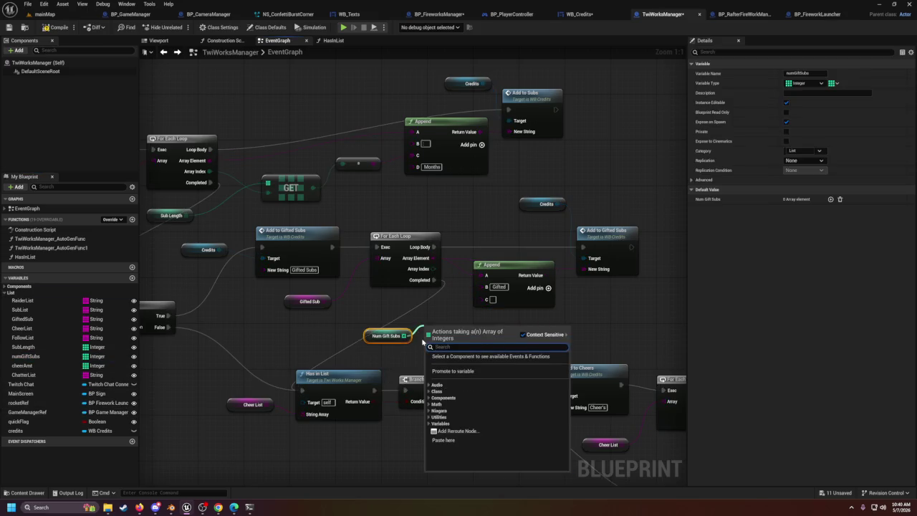
text(get)
key(Return)
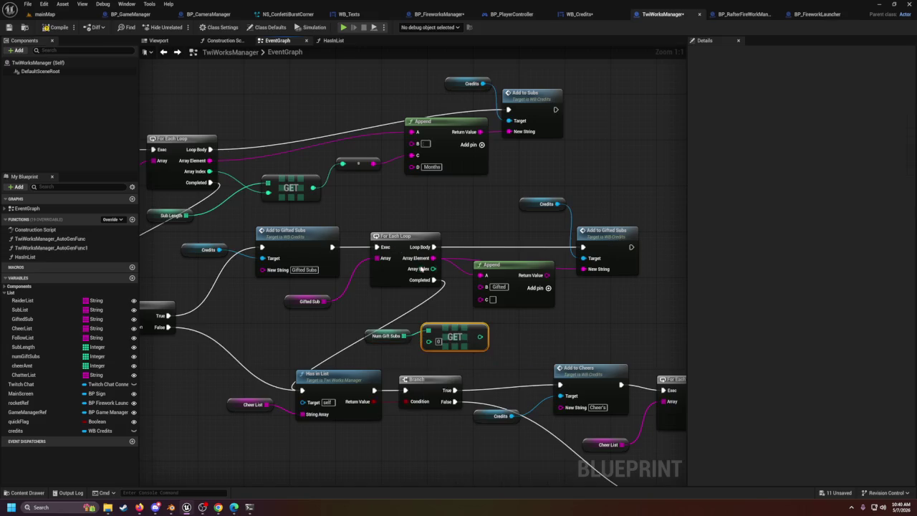
mouse_move(445, 277)
mouse_down()
mouse_move(429, 341)
mouse_move(492, 316)
mouse_move(492, 299)
mouse_move(439, 308)
mouse_up()
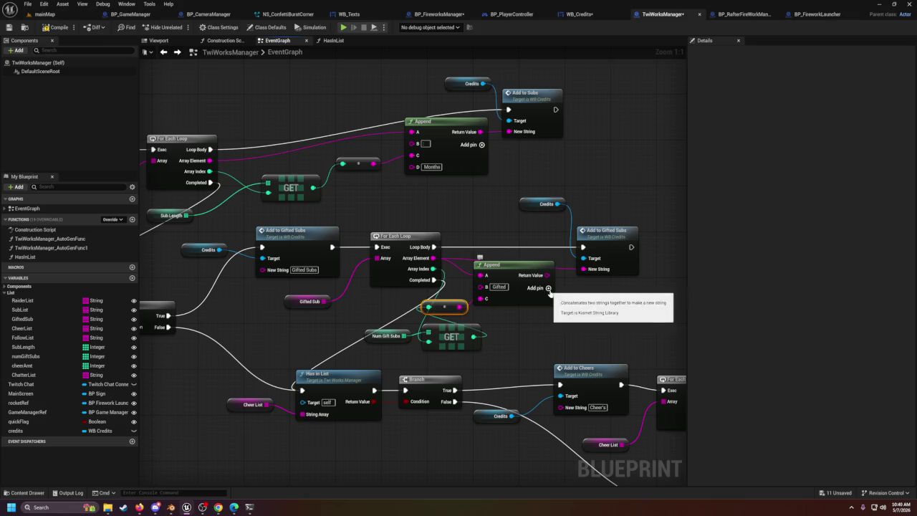
click(548, 287)
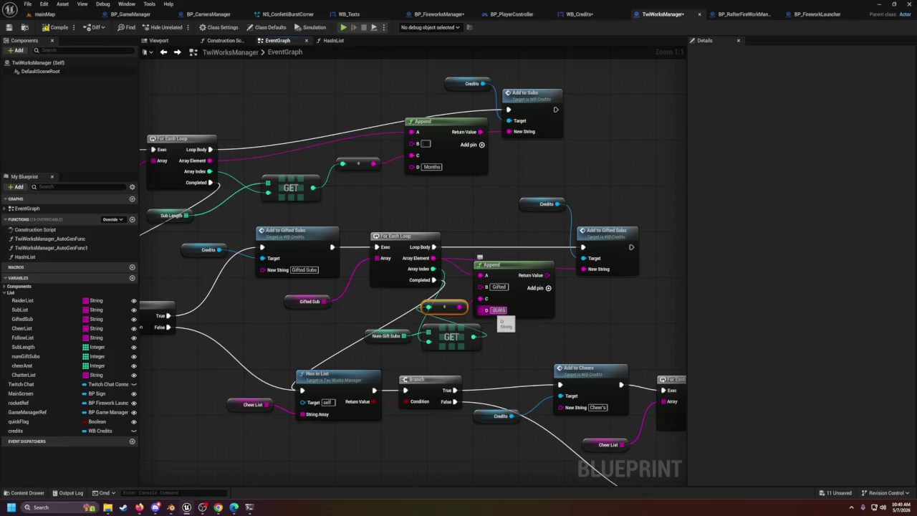
mouse_move(539, 279)
mouse_down()
mouse_move(594, 274)
mouse_move(584, 270)
mouse_up()
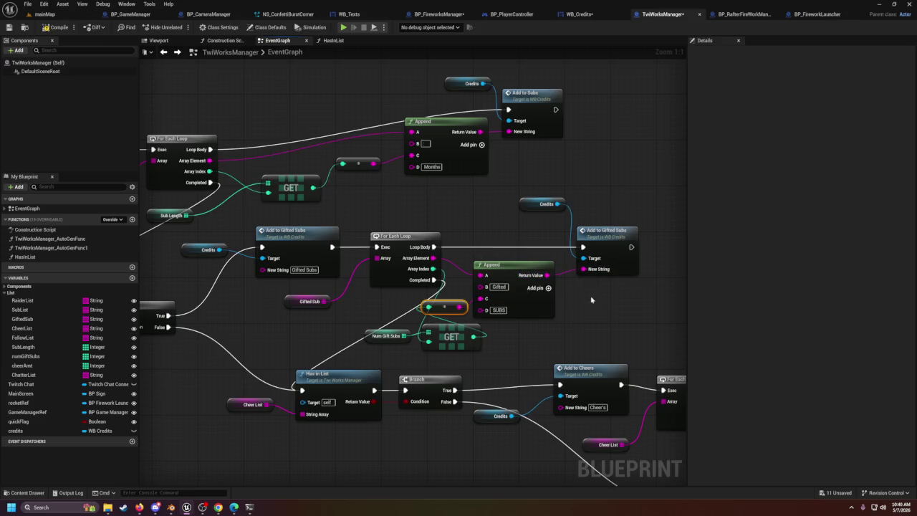
drag(350, 369, 430, 289)
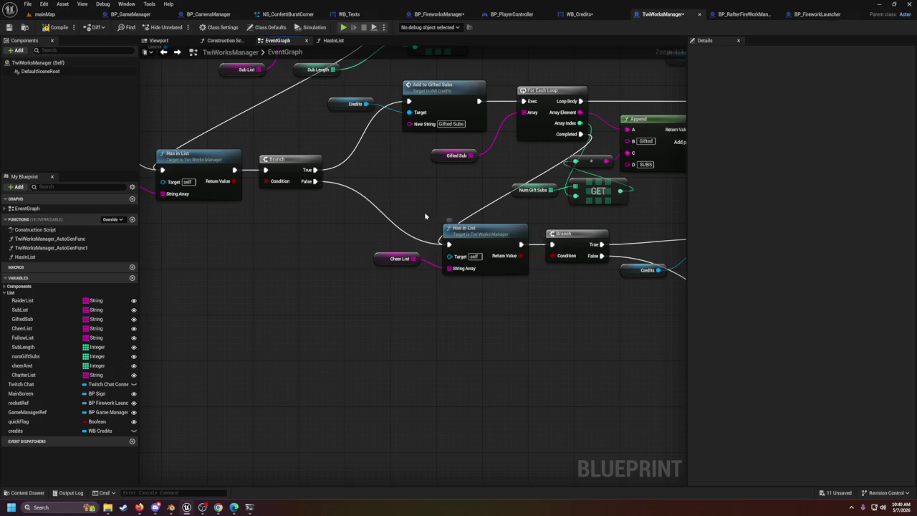
Step: Move the cheers section's Credits and Add to Gifted Subs nodes up and right
drag(430, 215, 293, 235)
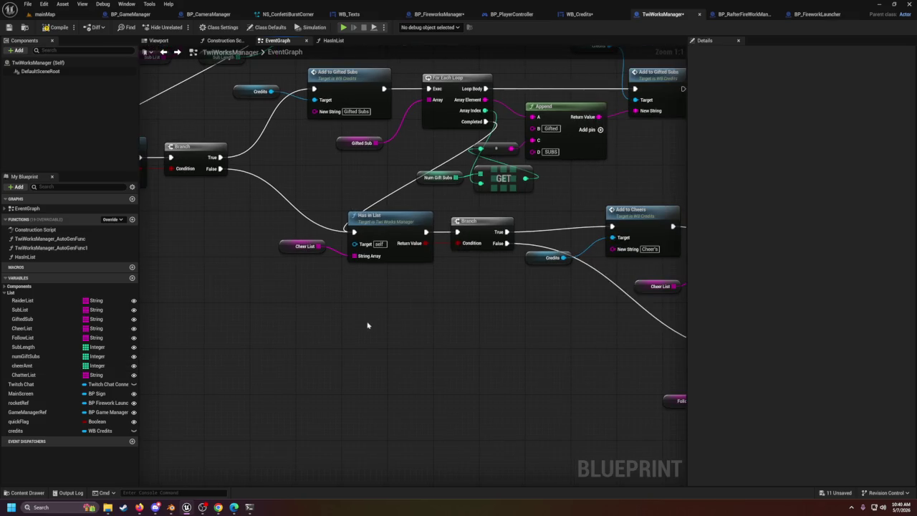
drag(372, 326, 374, 364)
drag(468, 275, 485, 257)
drag(520, 318, 307, 326)
mouse_move(526, 194)
mouse_down()
mouse_move(573, 262)
mouse_move(659, 247)
mouse_up()
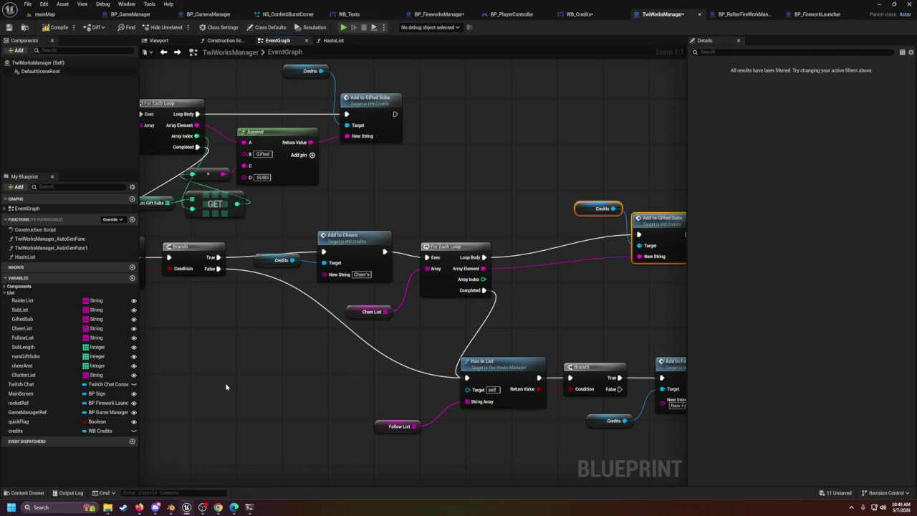
Step: Add a Cheer Amt GET (a copy) node indexed by the cheer loop's Array Index
mouse_move(22, 366)
mouse_down()
mouse_move(538, 308)
mouse_move(480, 326)
mouse_move(525, 320)
mouse_up()
click(538, 327)
text(copy)
key(Return)
mouse_move(485, 279)
mouse_down()
mouse_move(502, 323)
mouse_move(525, 335)
mouse_up()
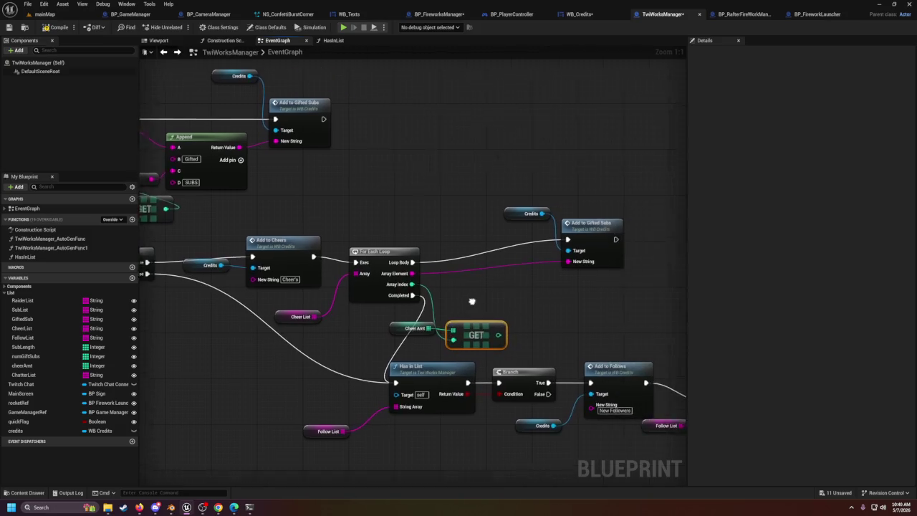
Step: Shift Credits and Add to Gifted Subs further right and list actions from the cheer loop's Array Element
mouse_move(471, 194)
mouse_down()
mouse_move(589, 287)
mouse_move(585, 276)
mouse_up()
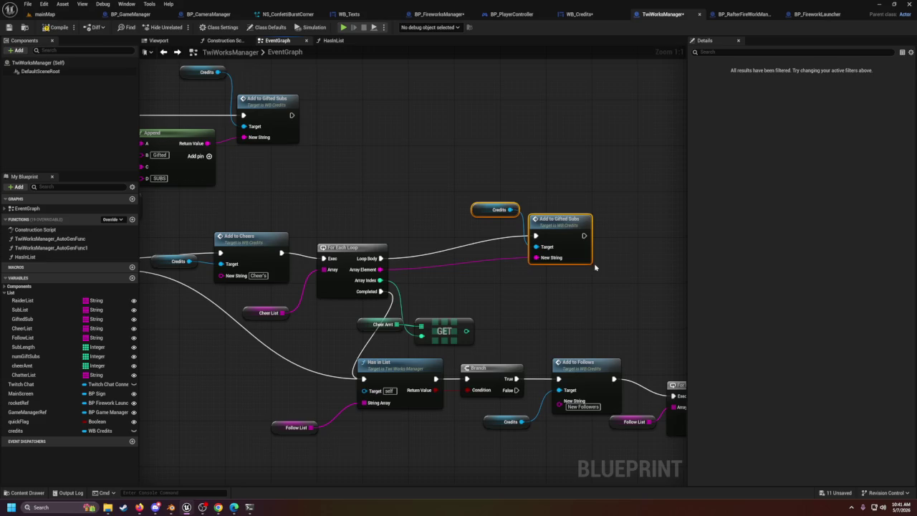
drag(546, 217, 575, 222)
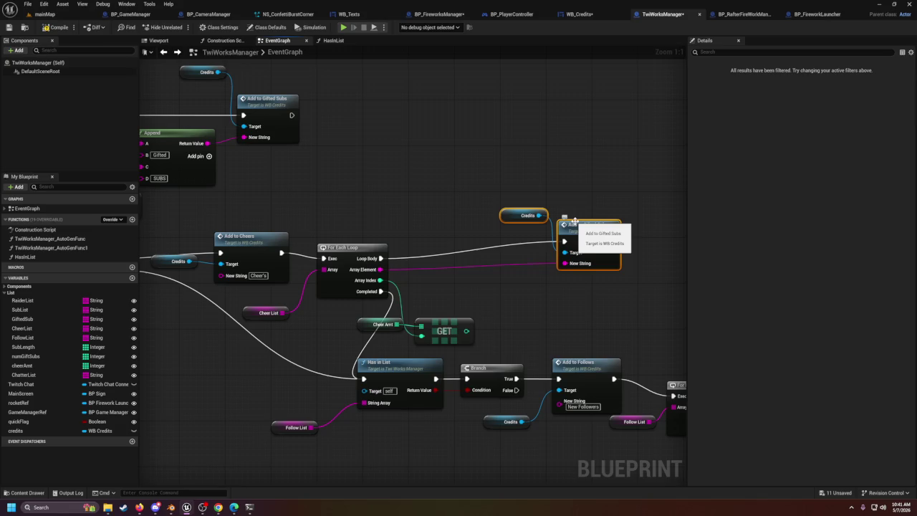
drag(540, 179, 582, 281)
mouse_move(583, 228)
mouse_down()
mouse_move(601, 233)
mouse_move(594, 239)
mouse_up()
drag(380, 270, 466, 282)
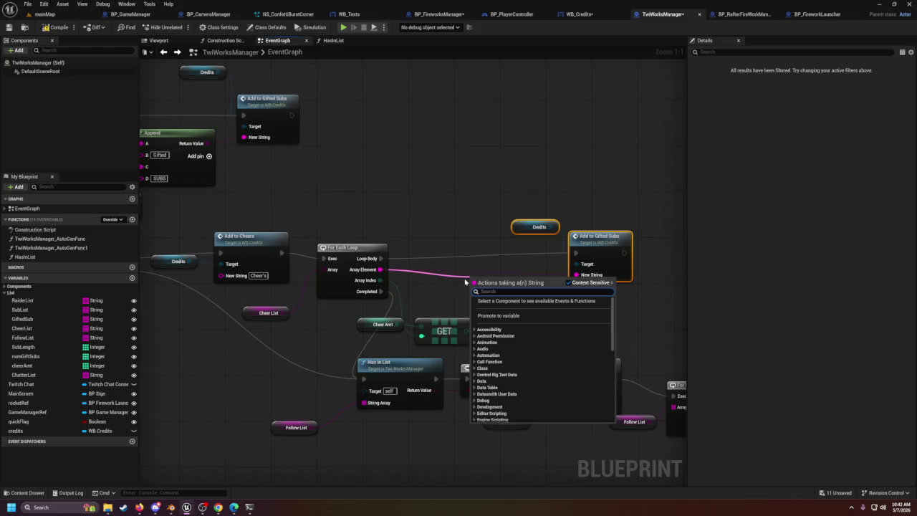
Step: Add an Append node with 'Gave' in B and the cheer amount wired into C
text(append)
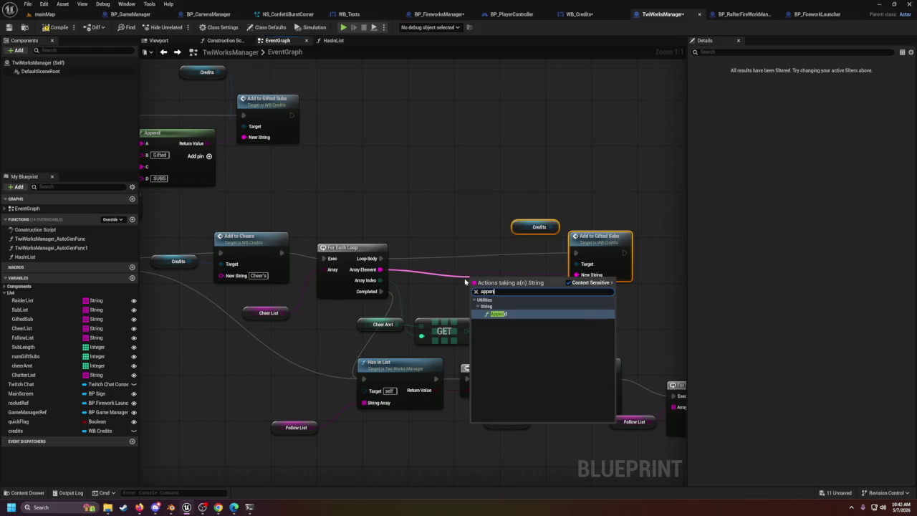
key(Return)
drag(450, 329, 444, 324)
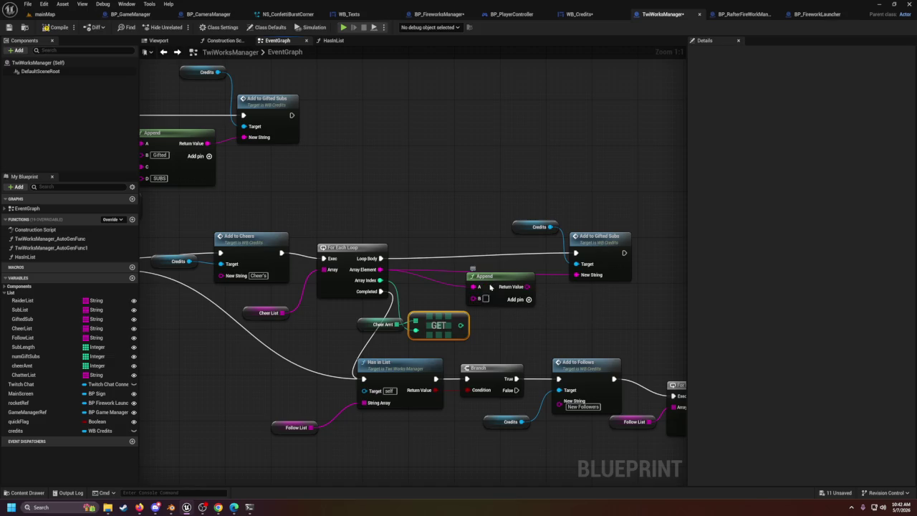
drag(490, 287, 489, 281)
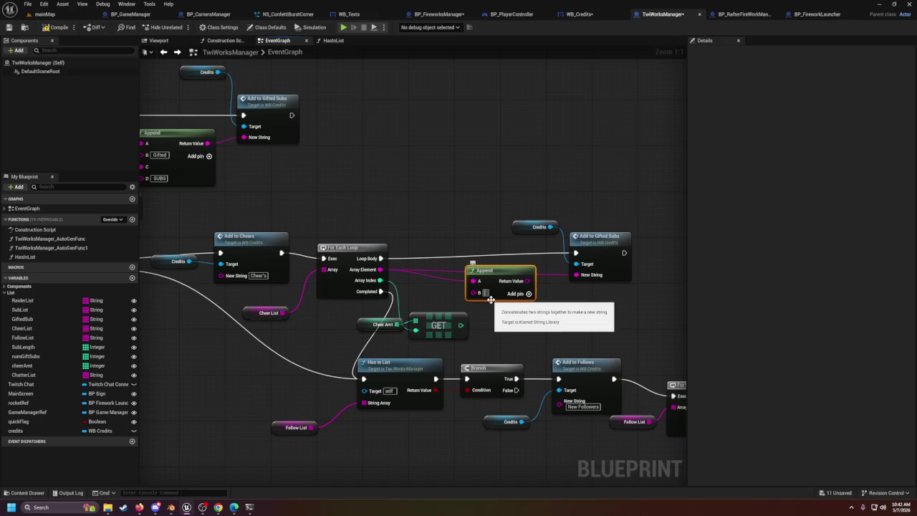
text(Gave)
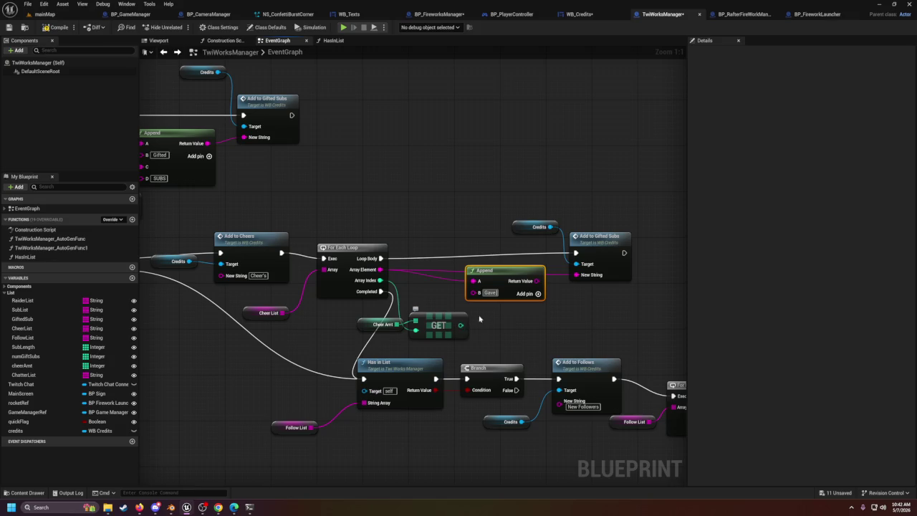
click(529, 295)
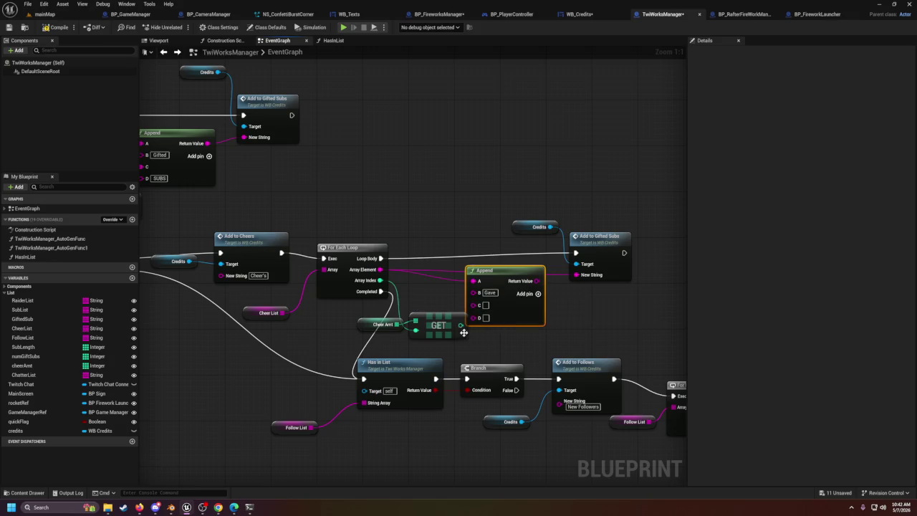
drag(465, 328, 474, 305)
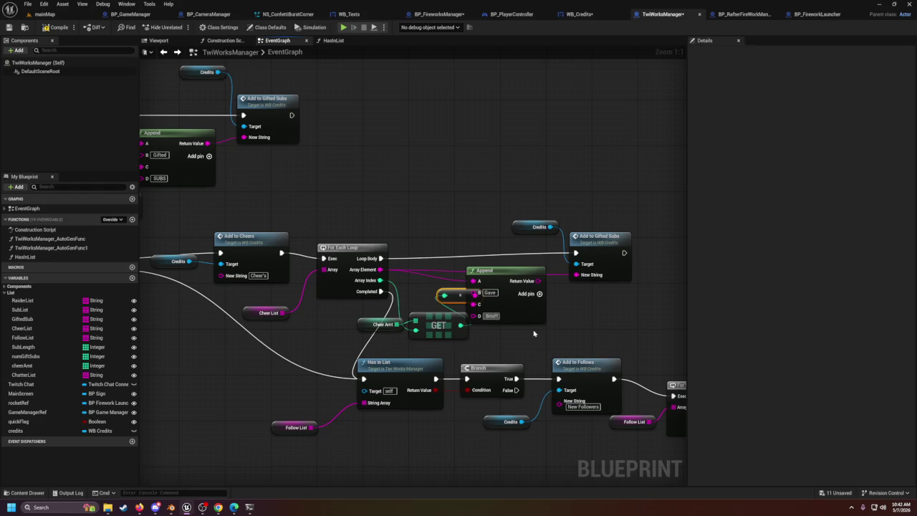
Step: Connect the Append result to New String and tidy the surrounding nodes
drag(537, 281, 575, 275)
drag(510, 195, 642, 306)
drag(594, 246, 651, 246)
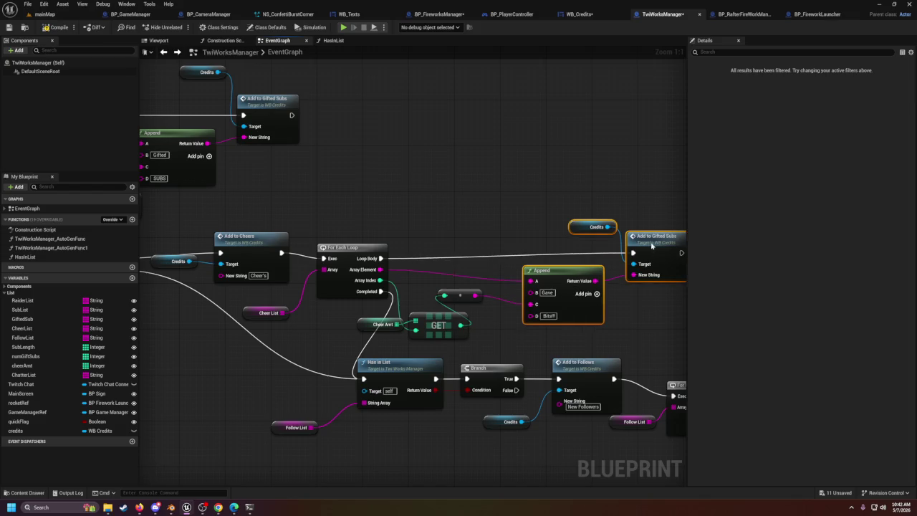
drag(459, 295, 487, 307)
click(496, 334)
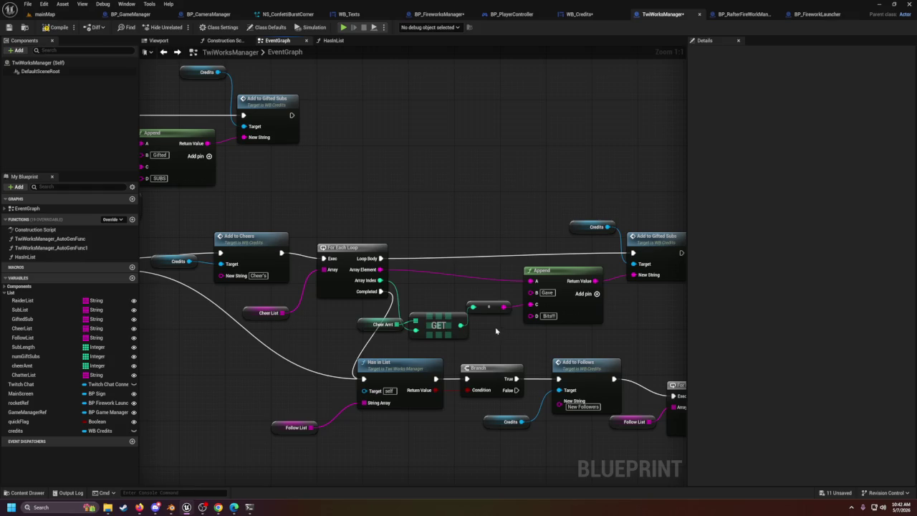
Step: Review the Followers, Subs, Raiders and Find String sections, then compile TwiWorksManager
scroll(496, 331, down, 2)
mouse_move(494, 244)
mouse_down()
mouse_move(419, 243)
mouse_move(494, 243)
mouse_up()
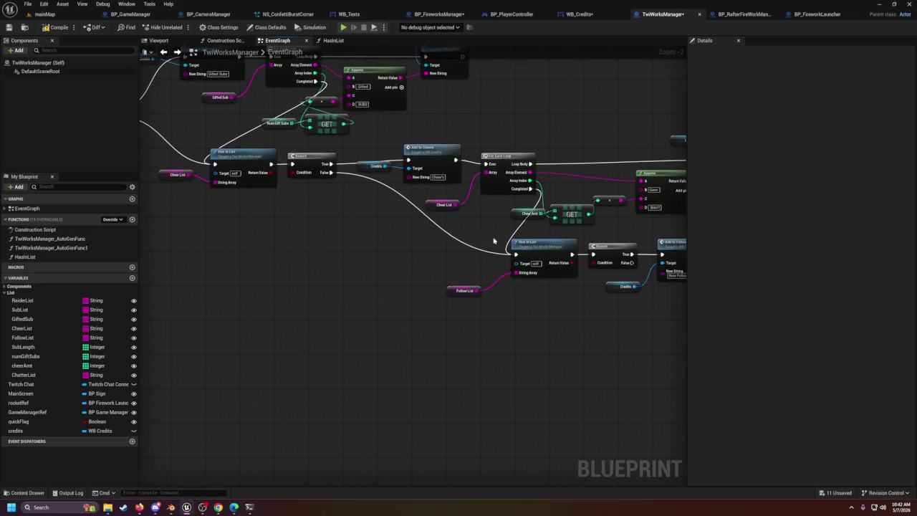
mouse_move(479, 200)
mouse_down()
mouse_move(507, 230)
mouse_move(720, 362)
mouse_up()
drag(498, 182, 545, 246)
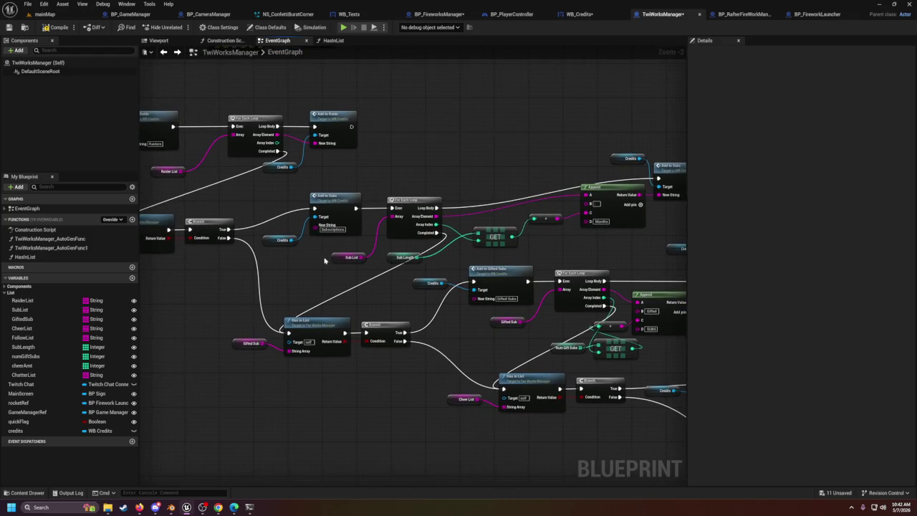
drag(227, 374, 488, 448)
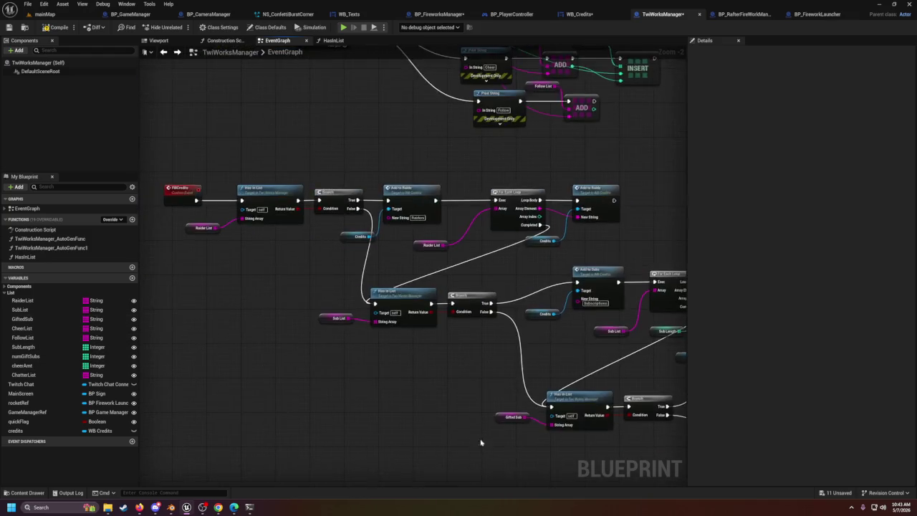
scroll(466, 430, down, 3)
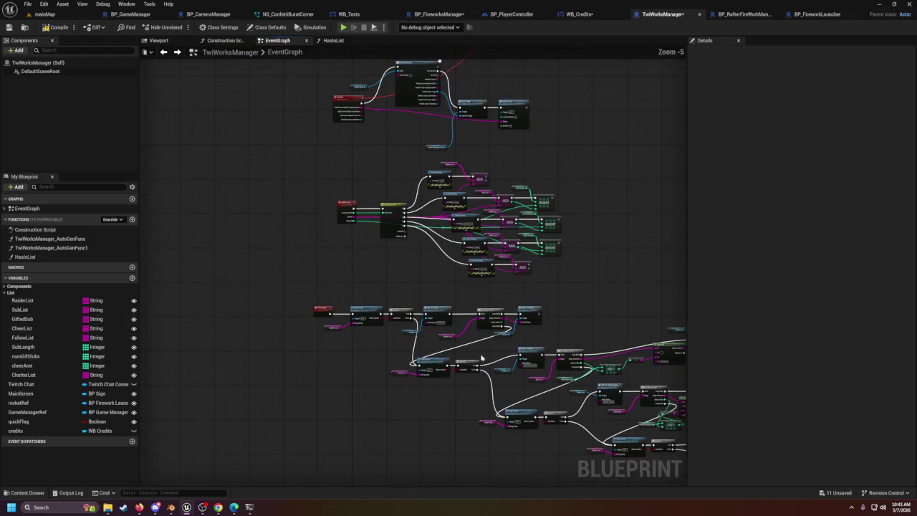
click(57, 30)
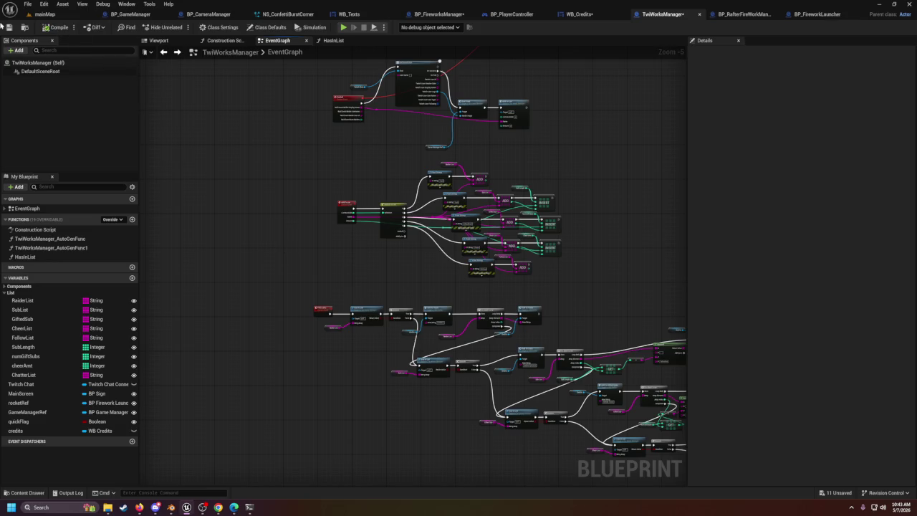
Step: In BP_GameManager, inspect the Set Actor Hidden loop and discard a new wire from it
click(124, 14)
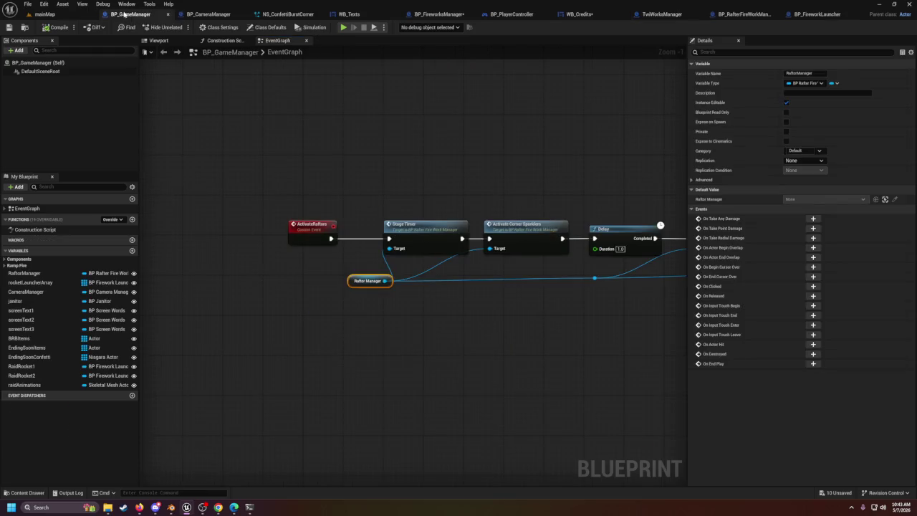
scroll(418, 304, down, 2)
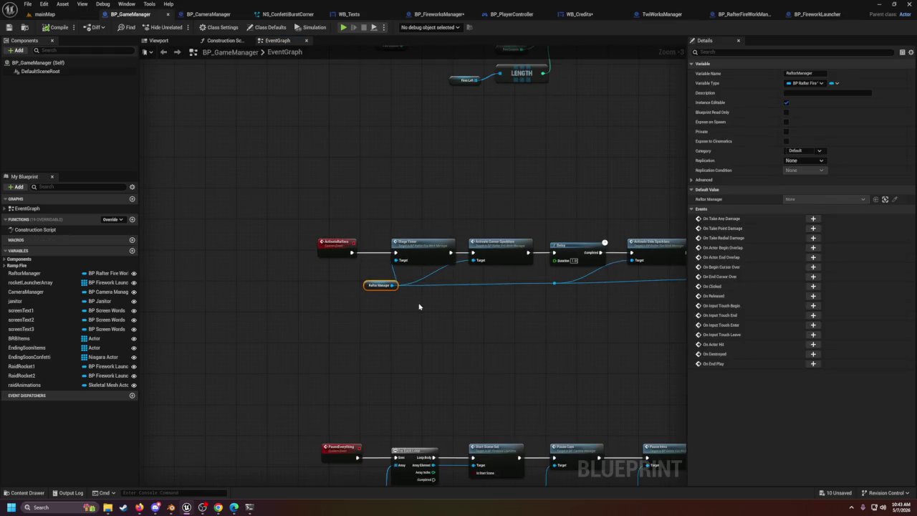
scroll(416, 307, down, 3)
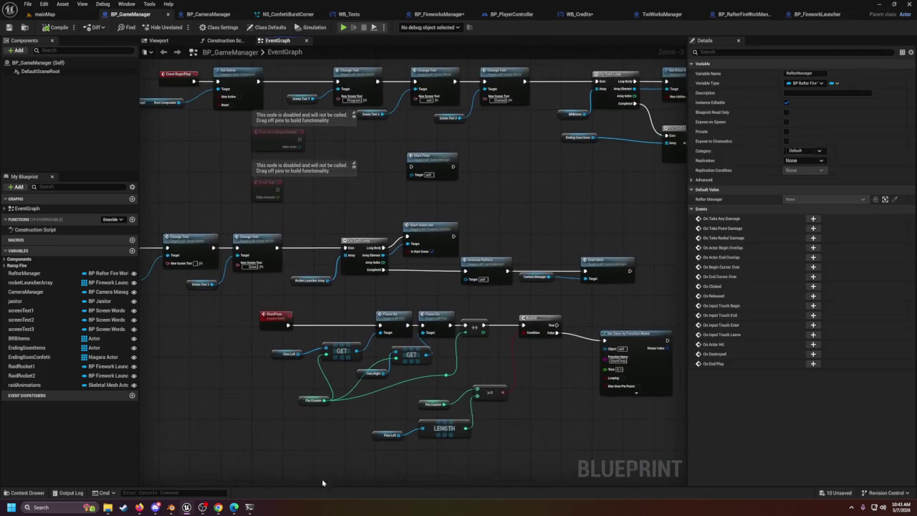
scroll(416, 306, up, 3)
drag(555, 254, 403, 264)
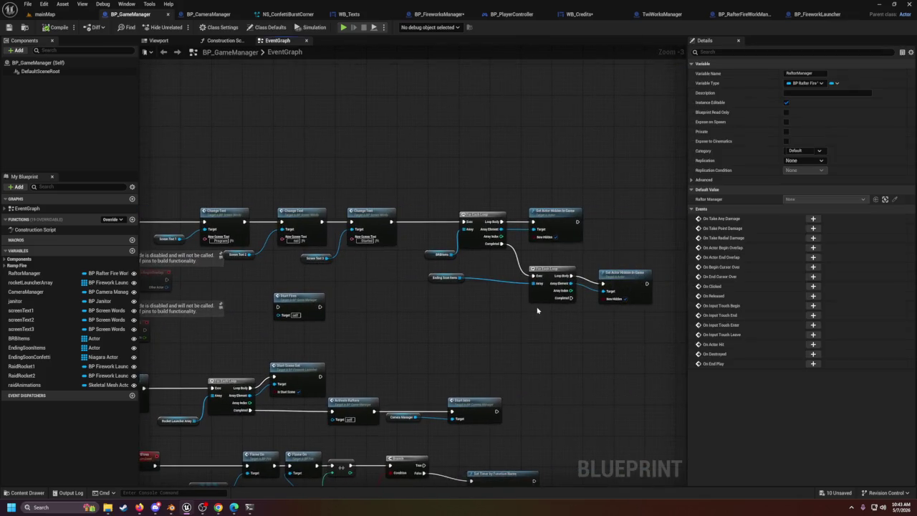
drag(509, 319, 432, 321)
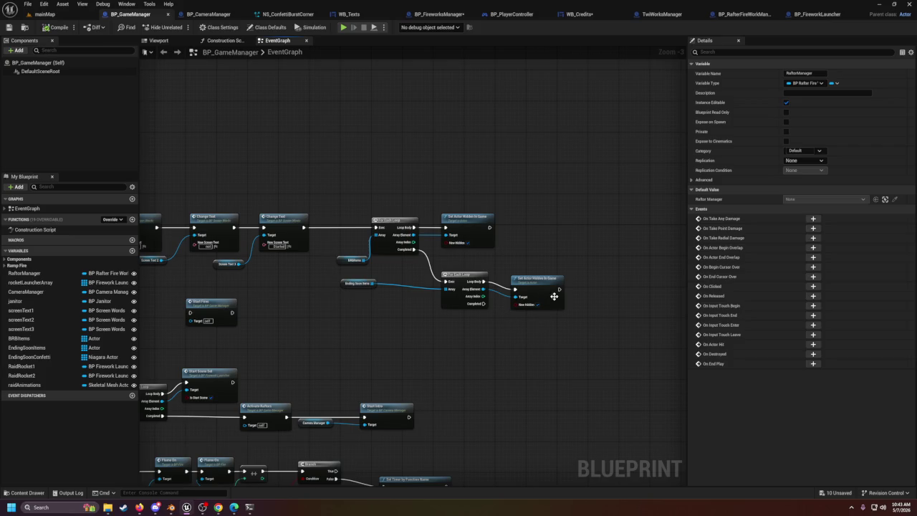
mouse_move(559, 289)
mouse_down()
mouse_move(486, 307)
mouse_move(508, 359)
mouse_move(506, 341)
mouse_up()
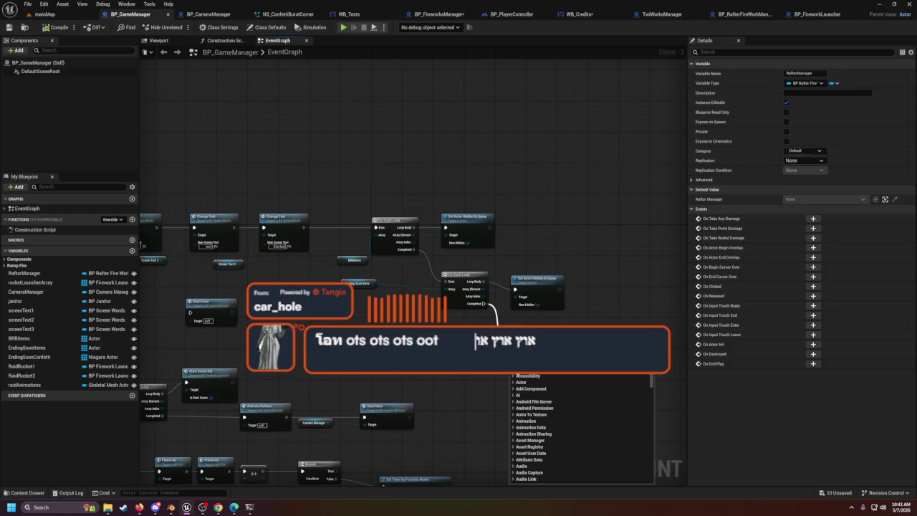
click(386, 324)
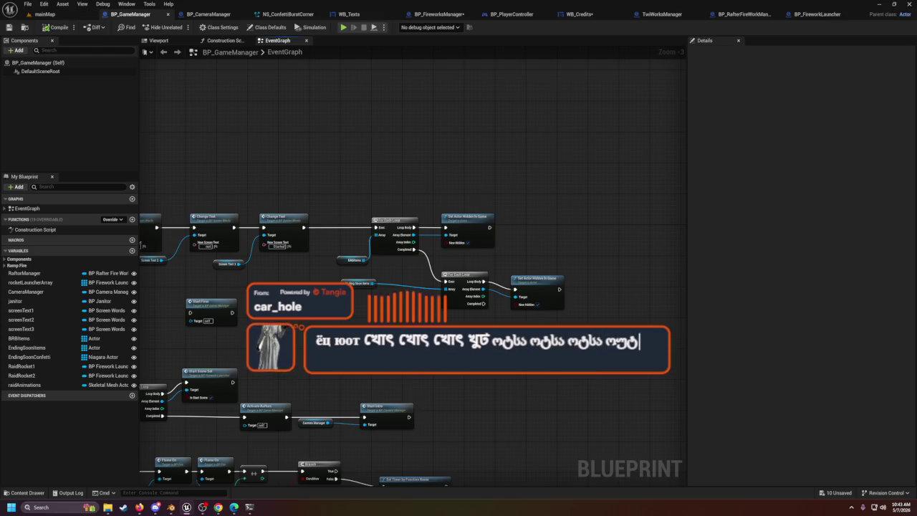
Step: Survey the rest of the BP_GameManager graph and return to the WB_Credits widget
mouse_move(460, 378)
mouse_down()
mouse_move(434, 440)
mouse_move(503, 306)
mouse_move(546, 250)
mouse_move(552, 296)
mouse_up()
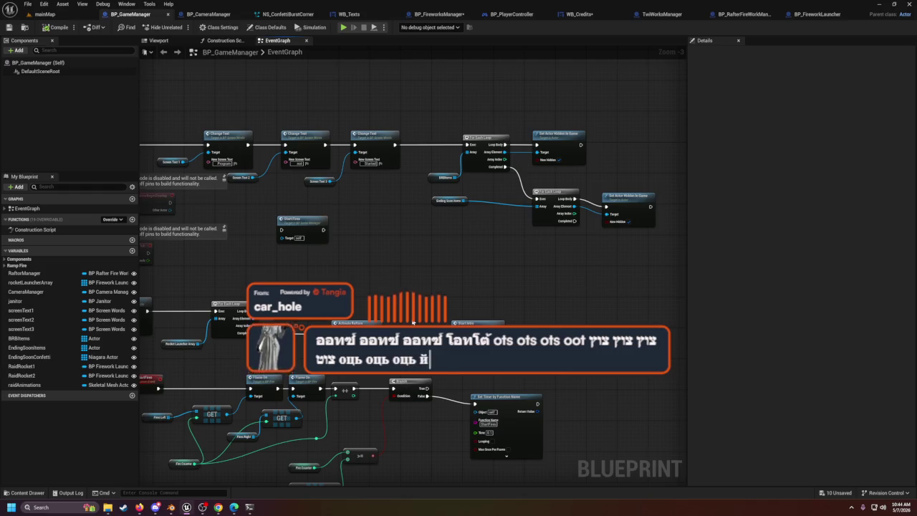
drag(413, 323, 295, 348)
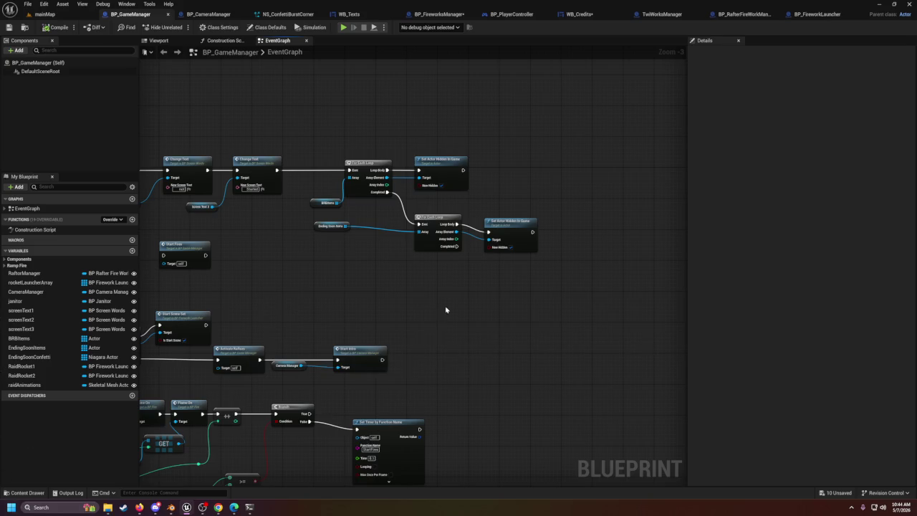
scroll(446, 309, down, 2)
drag(446, 304, 459, 295)
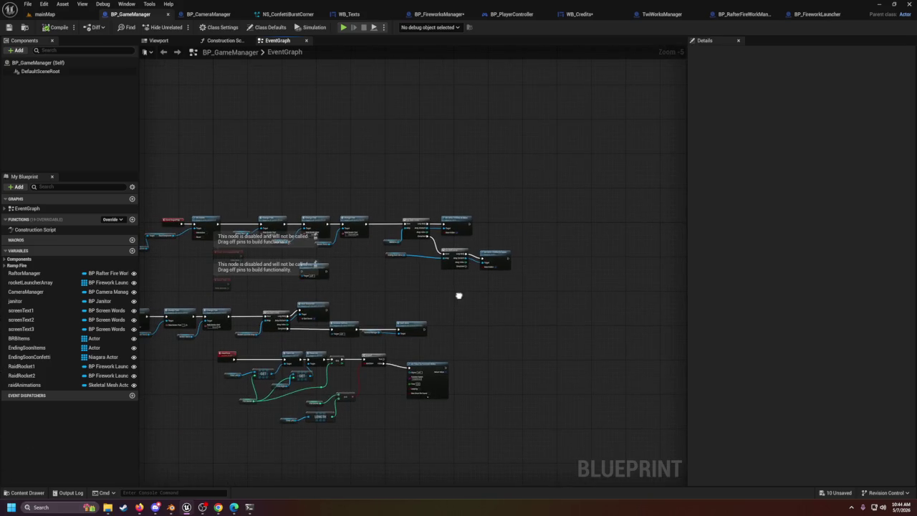
scroll(465, 272, up, 3)
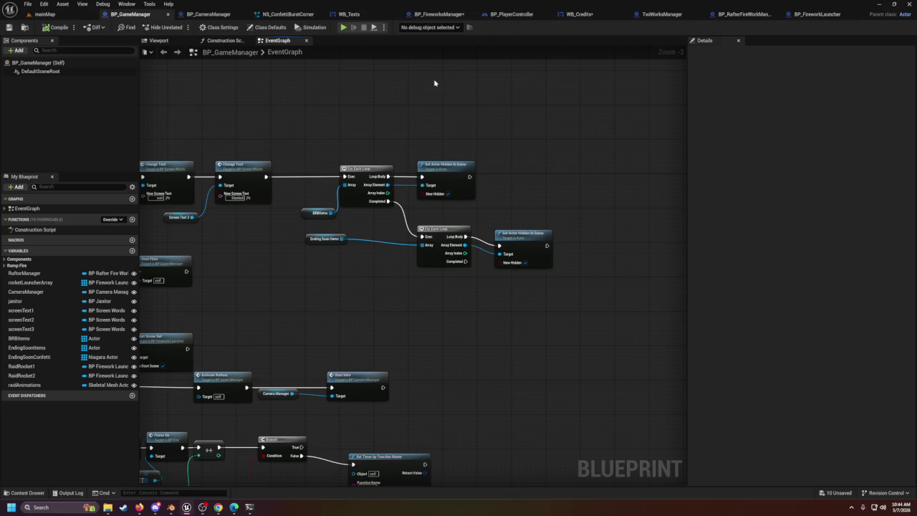
click(594, 13)
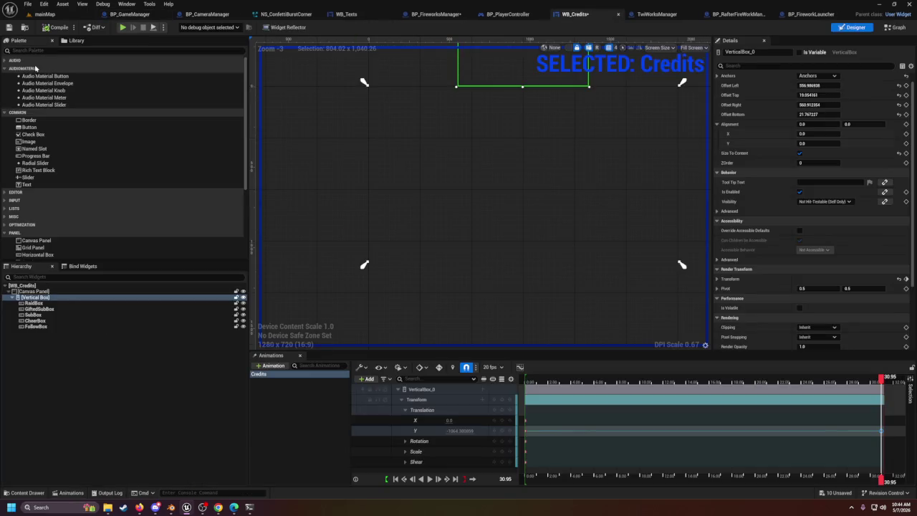
Step: Save WB_Credits, preview its Credits animation, then go back to the TwiWorksManager graph
click(8, 27)
scroll(599, 117, down, 3)
mouse_move(608, 117)
mouse_down()
mouse_move(441, 206)
mouse_move(477, 194)
mouse_up()
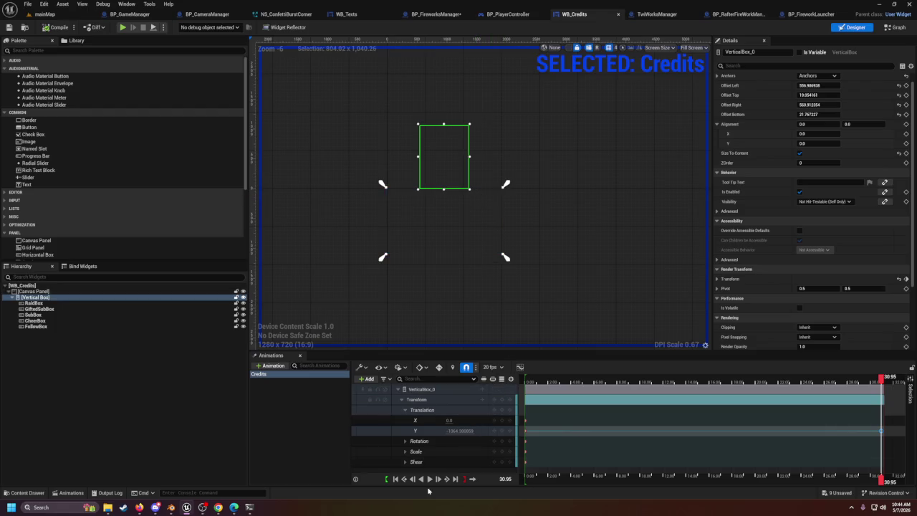
click(429, 481)
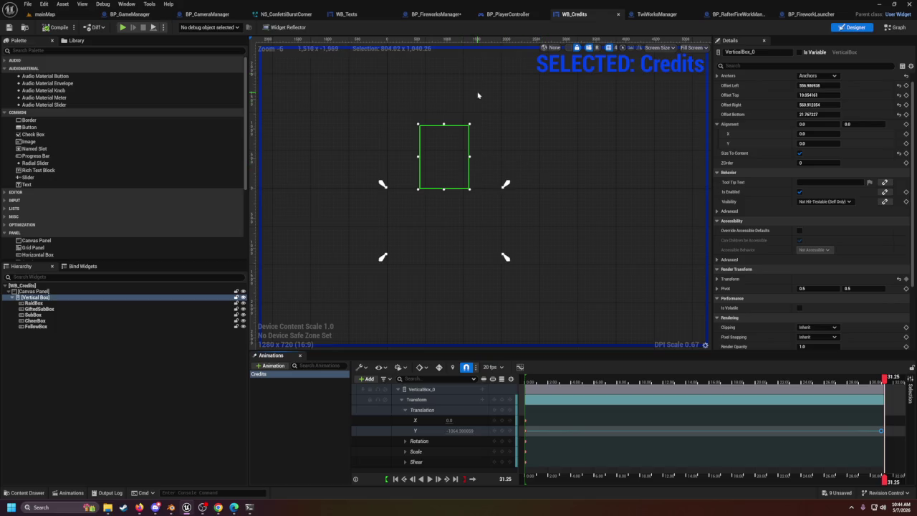
click(654, 14)
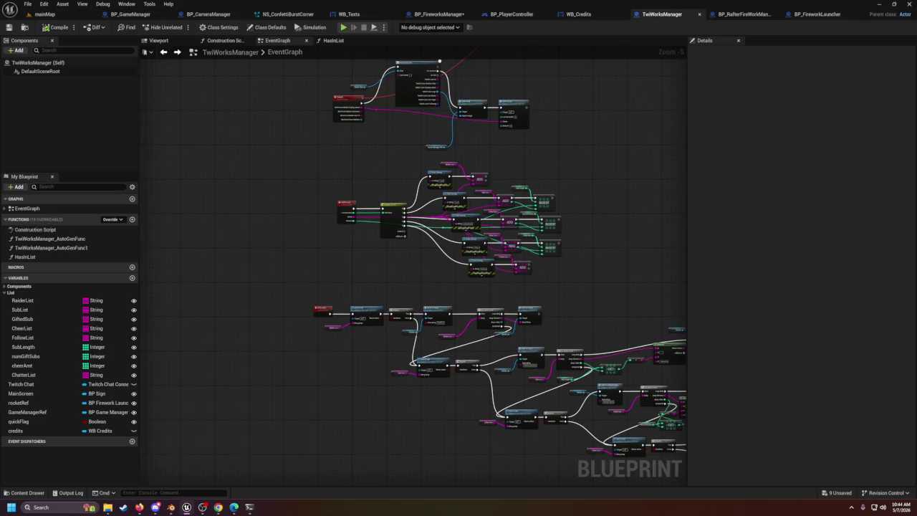
scroll(555, 341, up, 3)
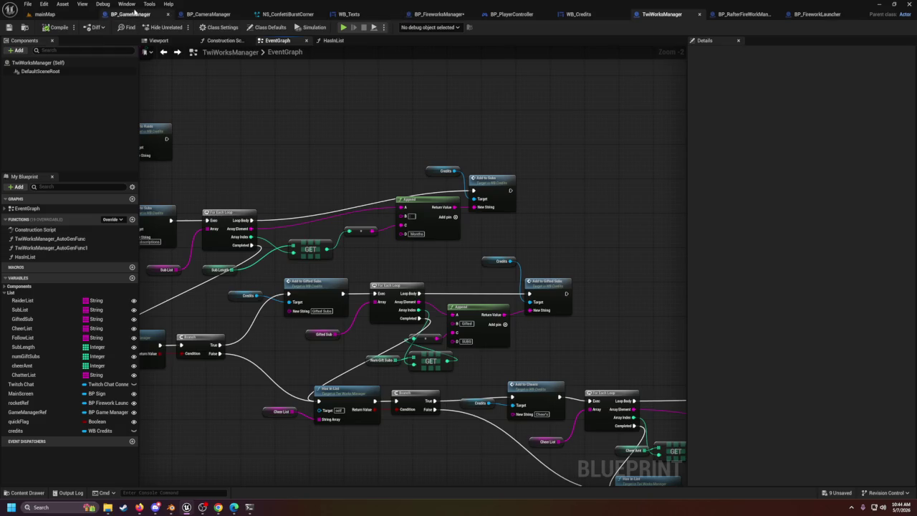
Step: Start a play session of mainMap, then select GiftedSubBox in WB_Credits' hierarchy
click(64, 14)
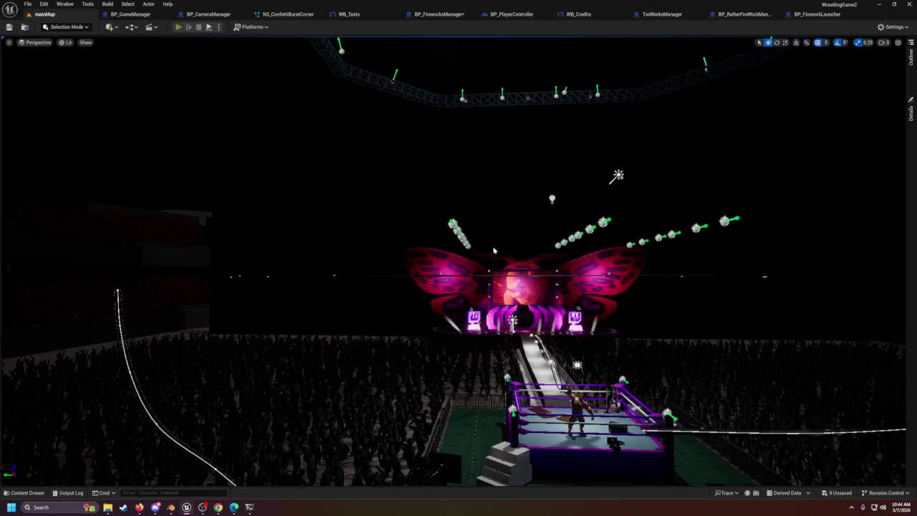
key(alt+p)
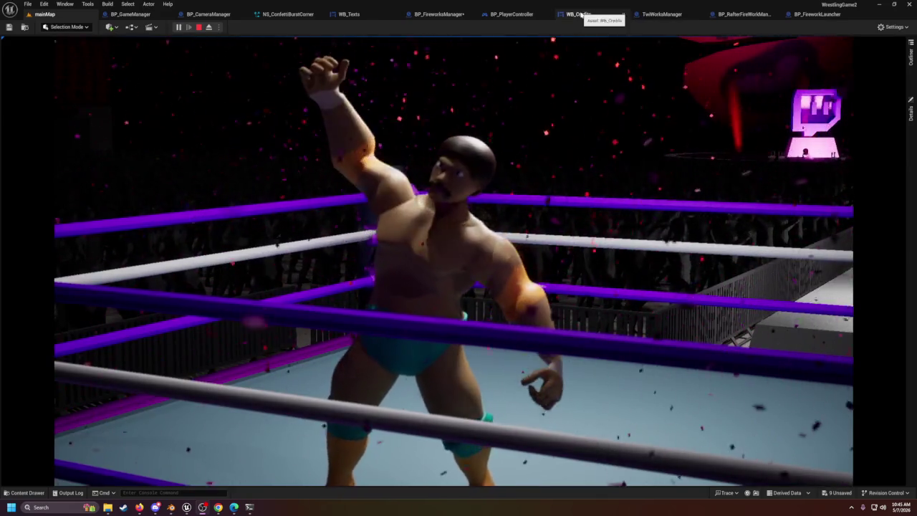
click(578, 13)
click(40, 309)
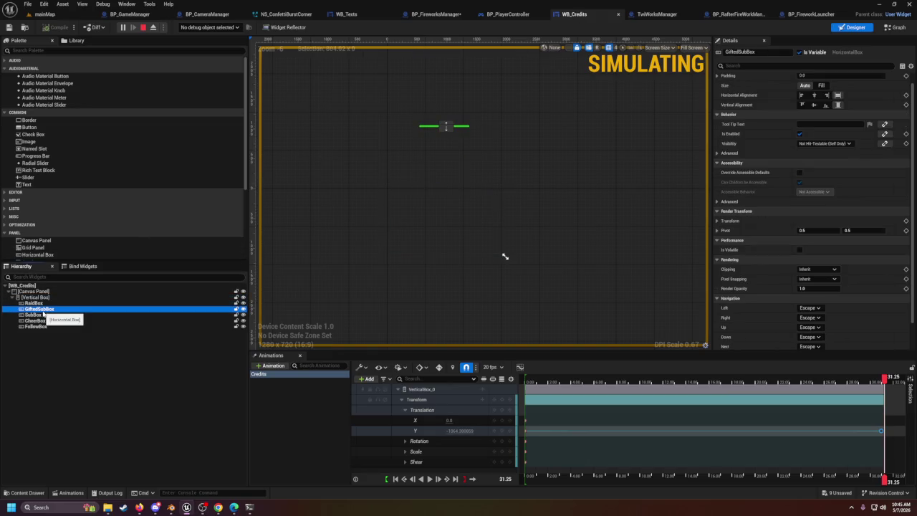
Step: Inspect the SubBox, CheerBox and FollowBox entries in WB_Credits, then clear the selection
click(43, 316)
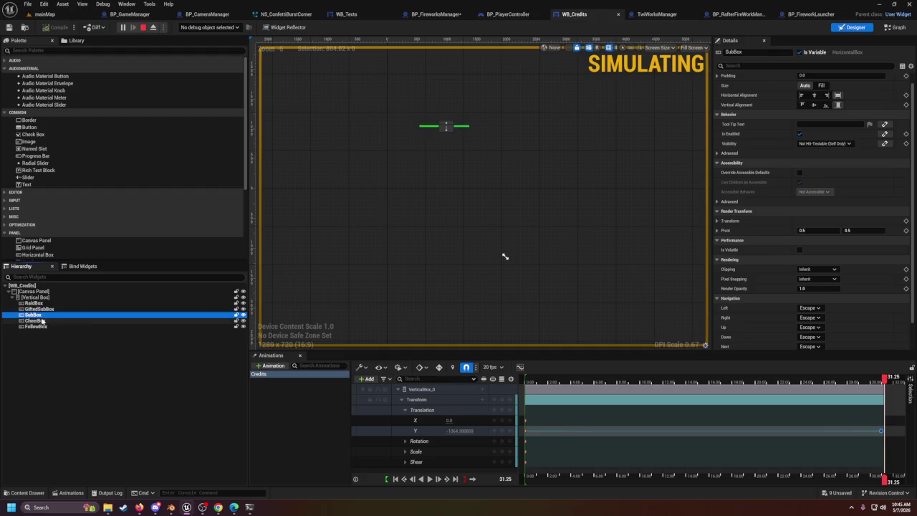
click(42, 321)
click(42, 327)
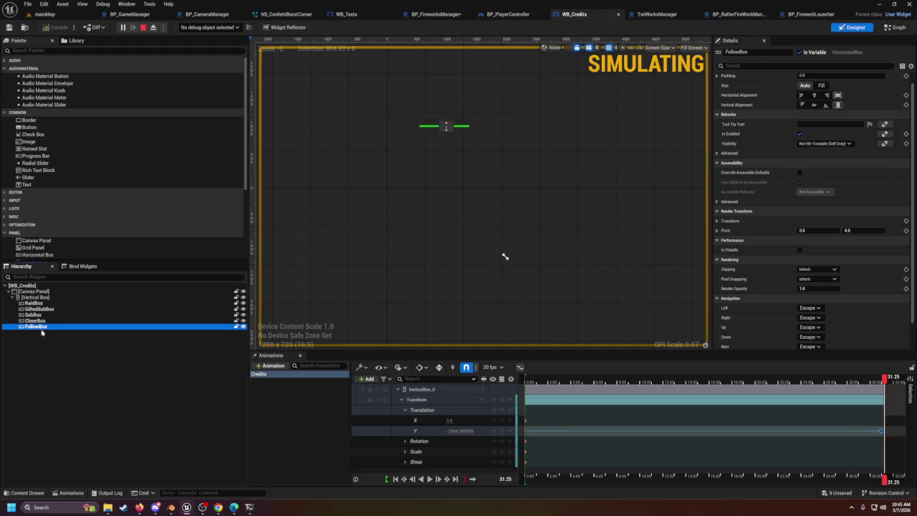
click(56, 368)
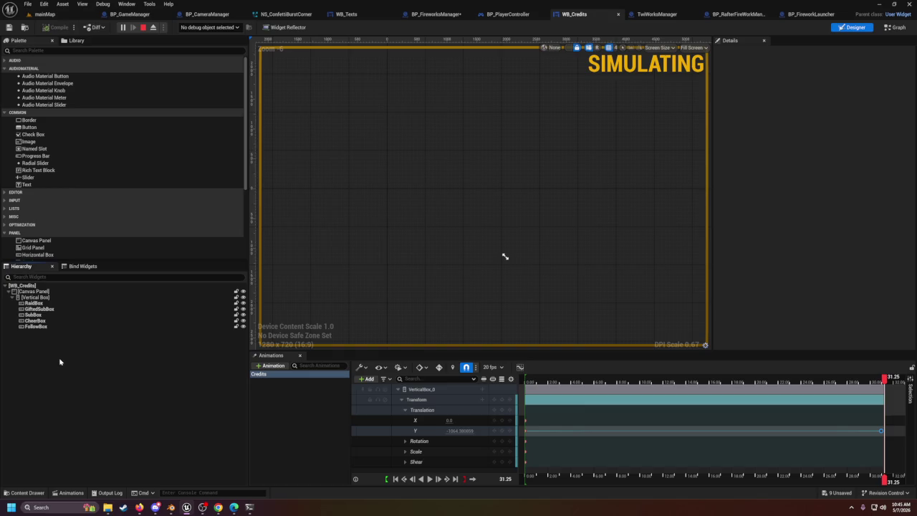
Step: Stop the play session and orbit the mainMap viewport around to the butterfly stage
click(143, 27)
click(45, 13)
mouse_move(337, 247)
mouse_down()
mouse_move(336, 186)
mouse_move(365, 129)
mouse_move(70, 45)
mouse_move(104, 96)
mouse_up()
mouse_move(287, 242)
mouse_down()
mouse_move(236, 241)
mouse_move(287, 242)
mouse_up()
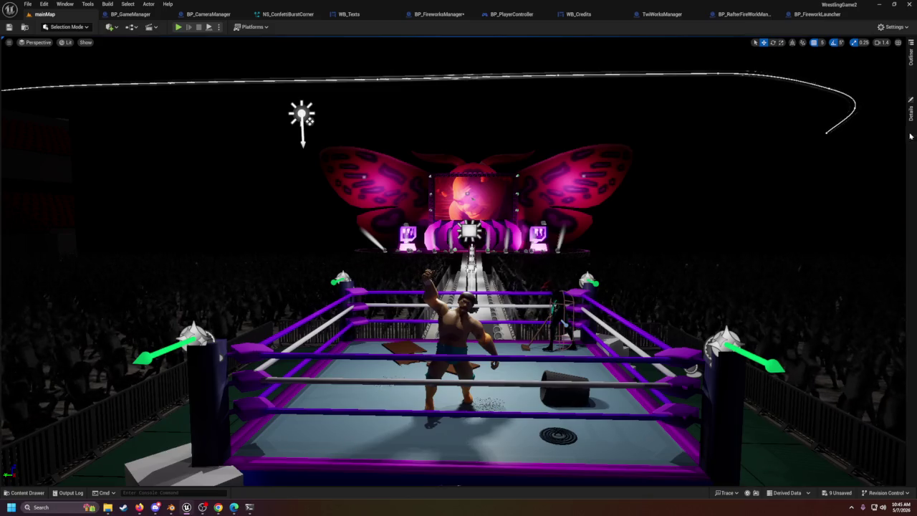
Step: Open TwiWorksManager's event graph and pan across the BeginPlay, Twitch login, bind and Subbed nodes
click(687, 17)
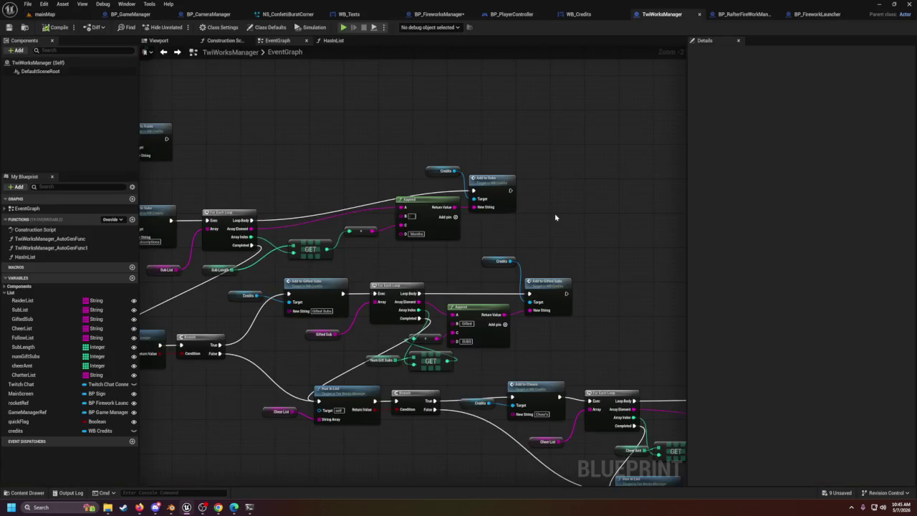
scroll(378, 418, down, 2)
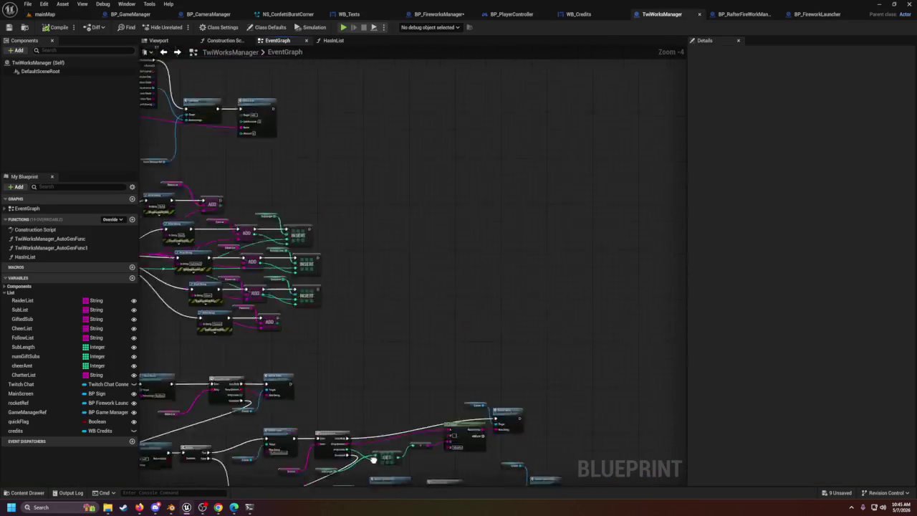
mouse_move(514, 156)
mouse_down()
mouse_move(456, 189)
mouse_move(460, 286)
mouse_move(284, 280)
mouse_up()
scroll(461, 287, up, 1)
scroll(380, 190, up, 1)
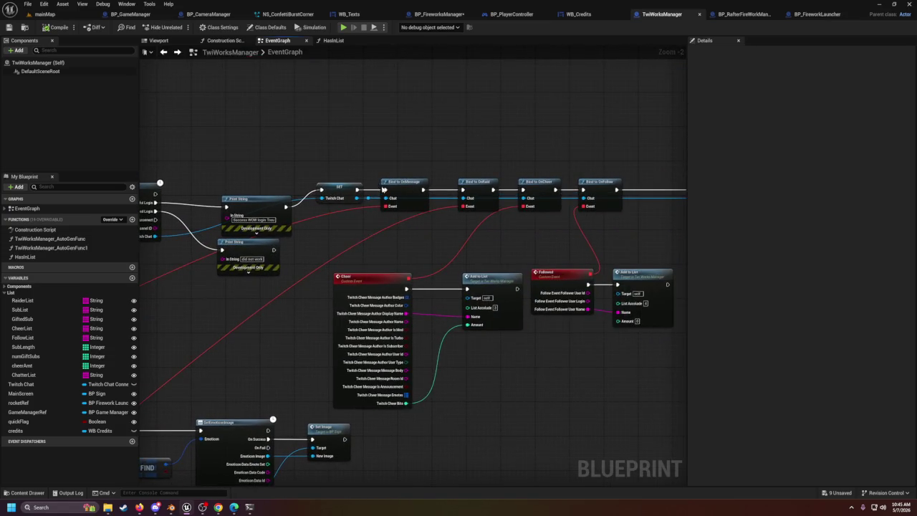
drag(380, 189, 462, 244)
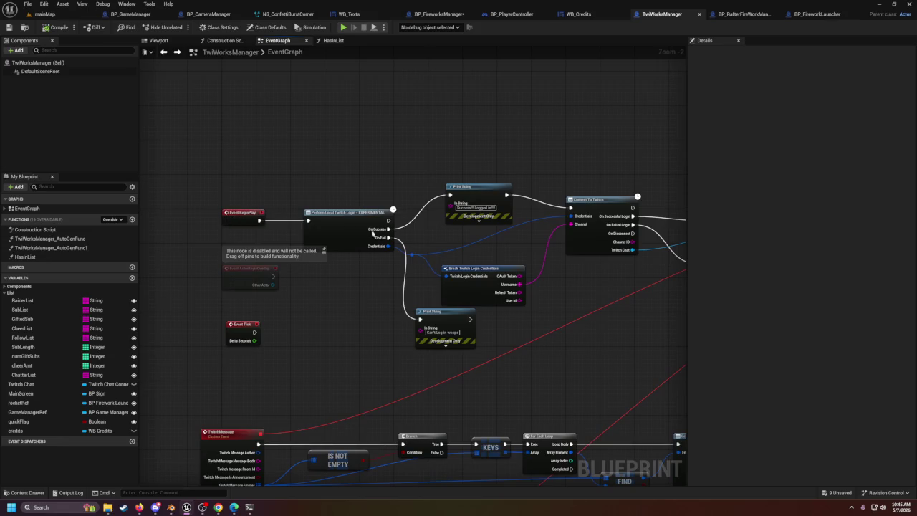
mouse_move(595, 199)
mouse_down()
mouse_move(264, 260)
mouse_move(145, 199)
mouse_move(280, 226)
mouse_up()
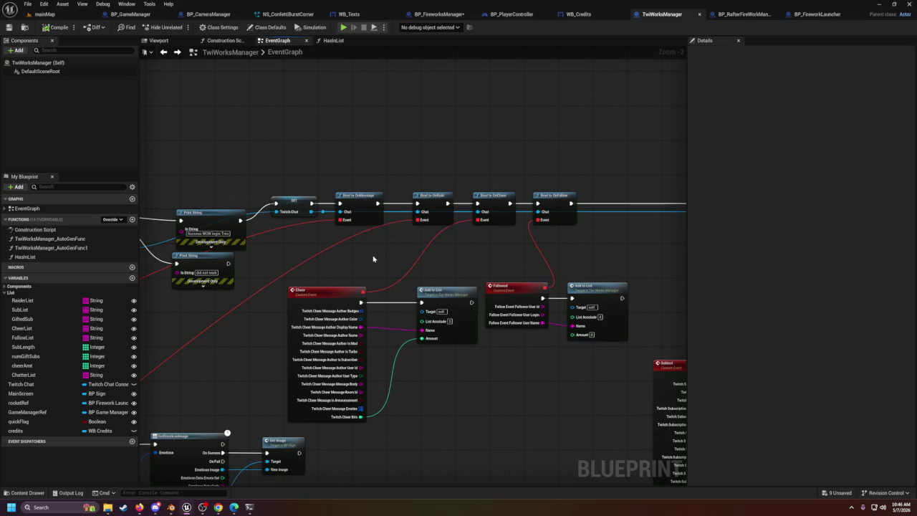
mouse_move(414, 255)
mouse_down()
mouse_move(363, 260)
mouse_move(390, 246)
mouse_up()
Step: Select the Bind to OnFollow and Bind to OnCheer nodes, panning toward the Emoticon node
click(401, 214)
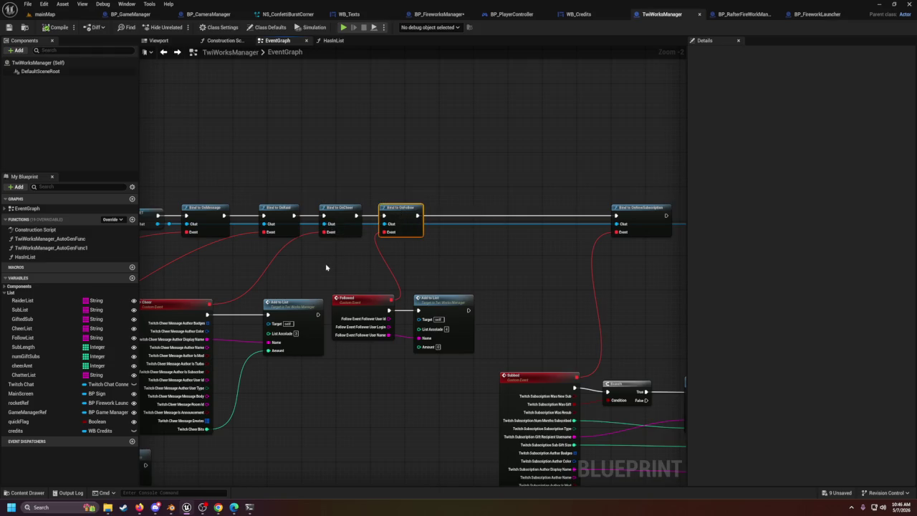
mouse_move(319, 271)
mouse_down()
mouse_move(392, 302)
mouse_move(427, 283)
mouse_move(477, 278)
mouse_up()
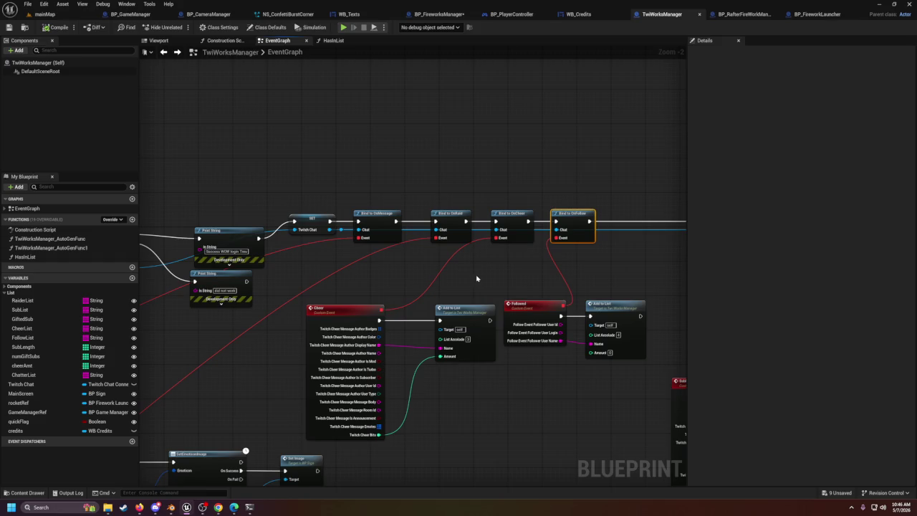
click(506, 237)
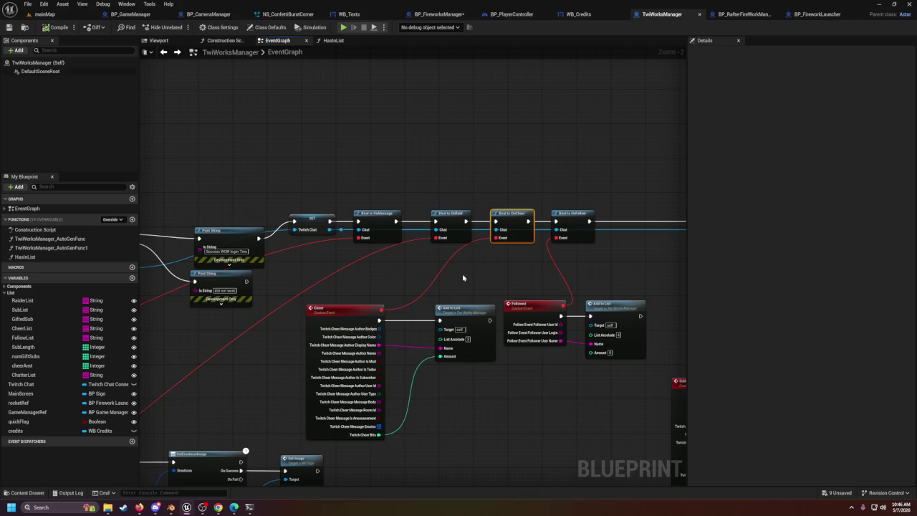
mouse_move(459, 275)
mouse_down()
mouse_move(509, 261)
mouse_move(498, 253)
mouse_up()
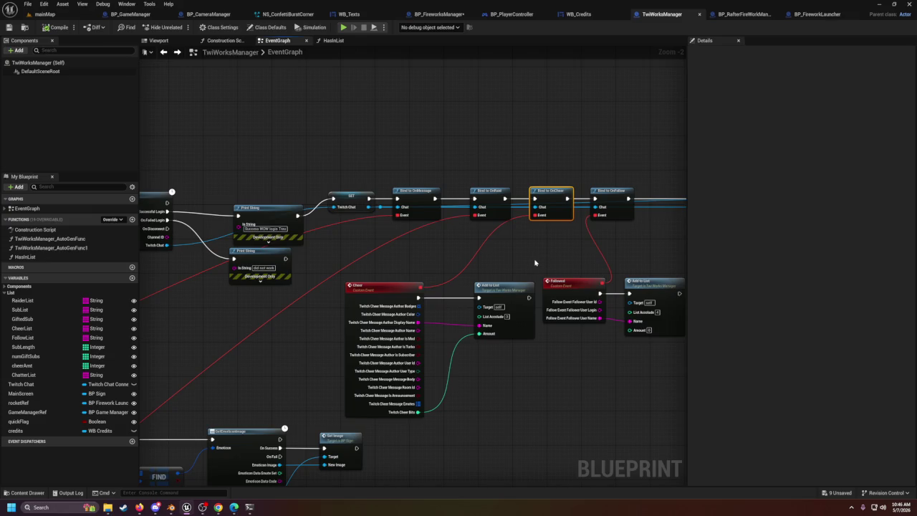
mouse_move(461, 241)
mouse_down()
mouse_move(465, 215)
mouse_move(490, 267)
mouse_move(532, 237)
mouse_up()
scroll(500, 205, up, 2)
scroll(527, 299, down, 2)
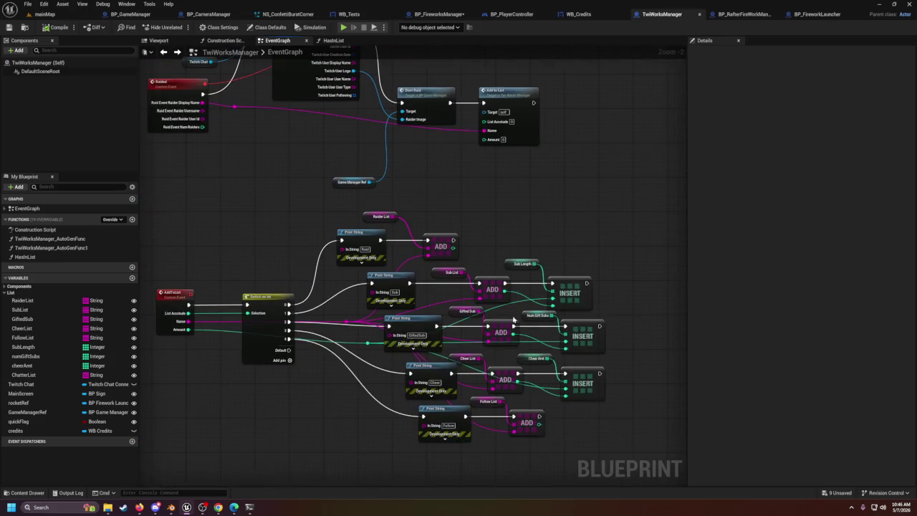
mouse_move(418, 198)
mouse_down()
mouse_move(473, 333)
mouse_move(552, 274)
mouse_up()
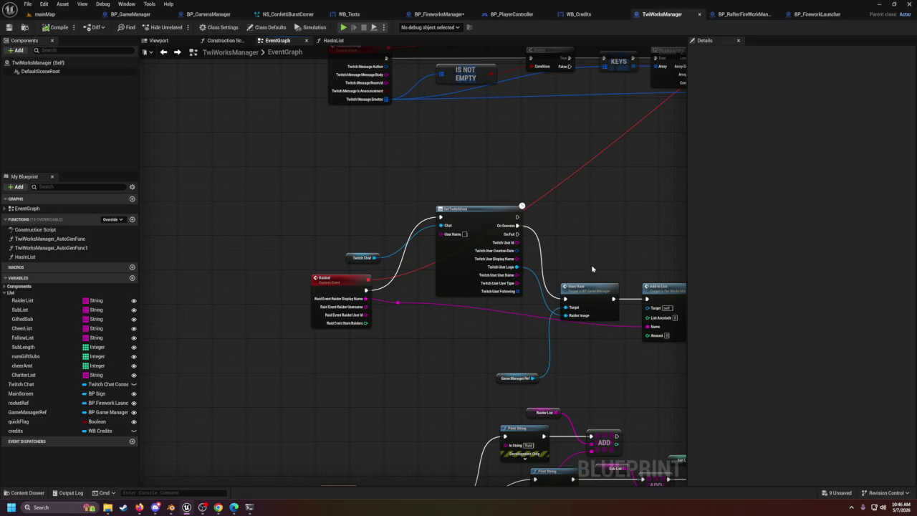
drag(363, 151, 386, 344)
click(379, 209)
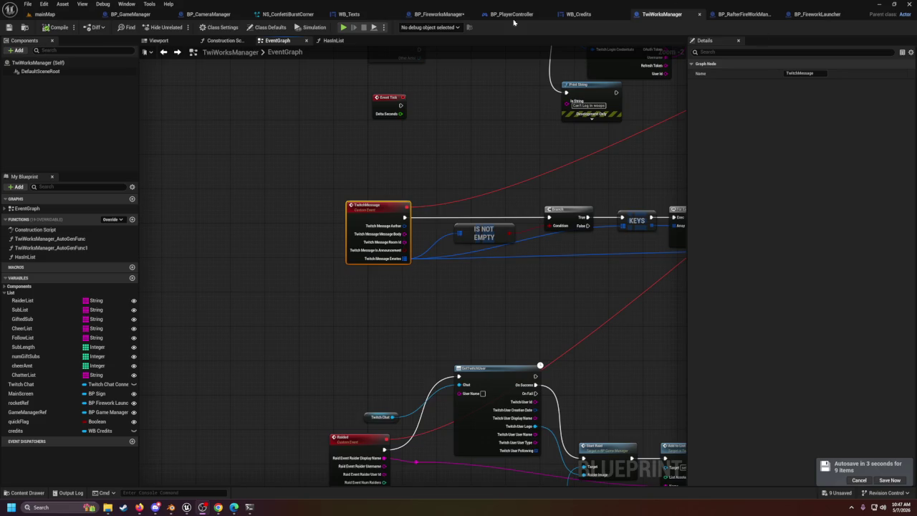
click(45, 14)
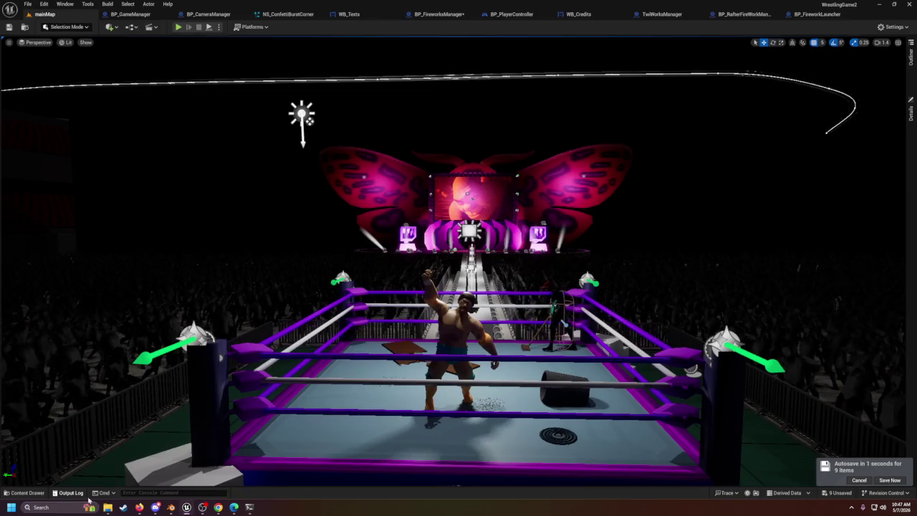
Step: Bring up the Blender Hockey file, then minimize Blender
click(171, 508)
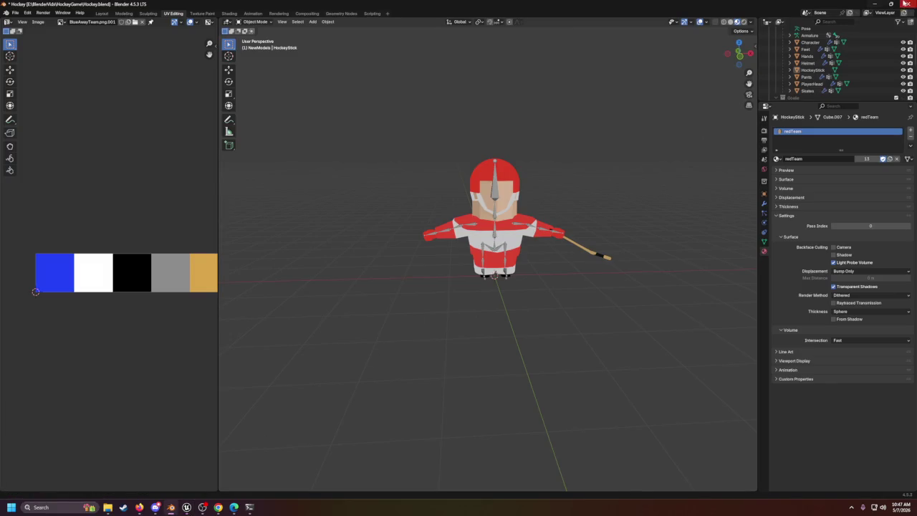
click(872, 3)
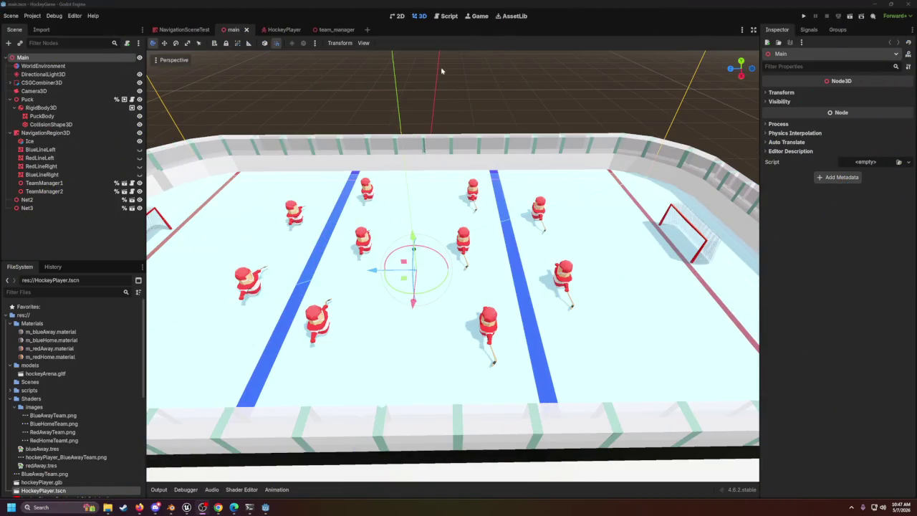
Step: Run the HockeyGame project, watch it play, then close the game window
click(805, 19)
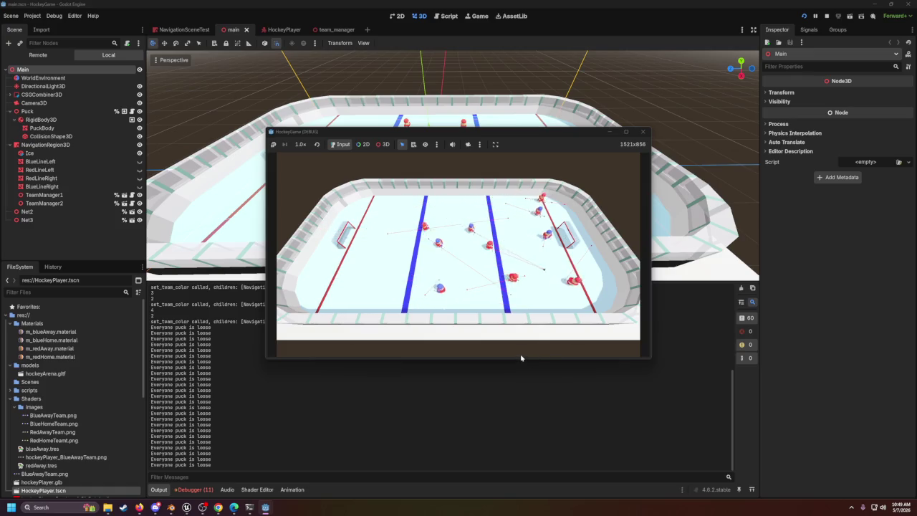
click(643, 132)
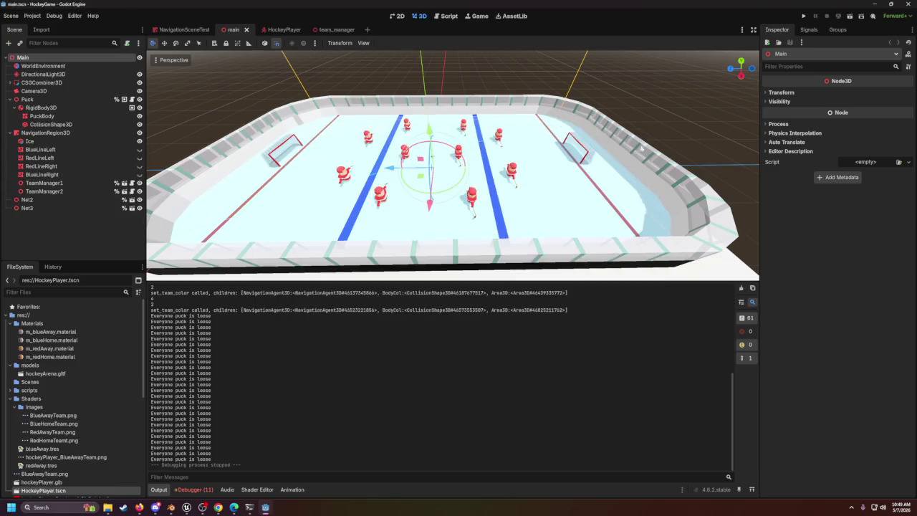
Step: Close Godot, return to Unreal Editor and open BP_GameManager's event graph
click(908, 4)
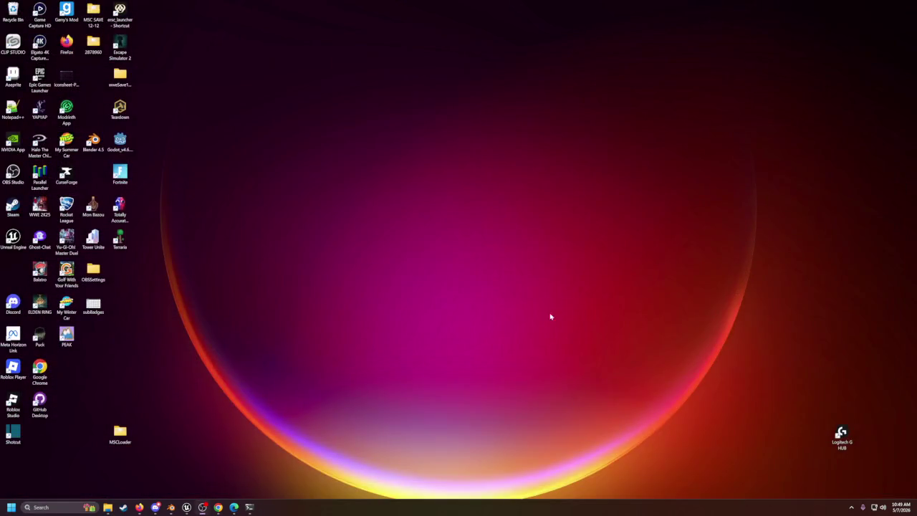
click(186, 506)
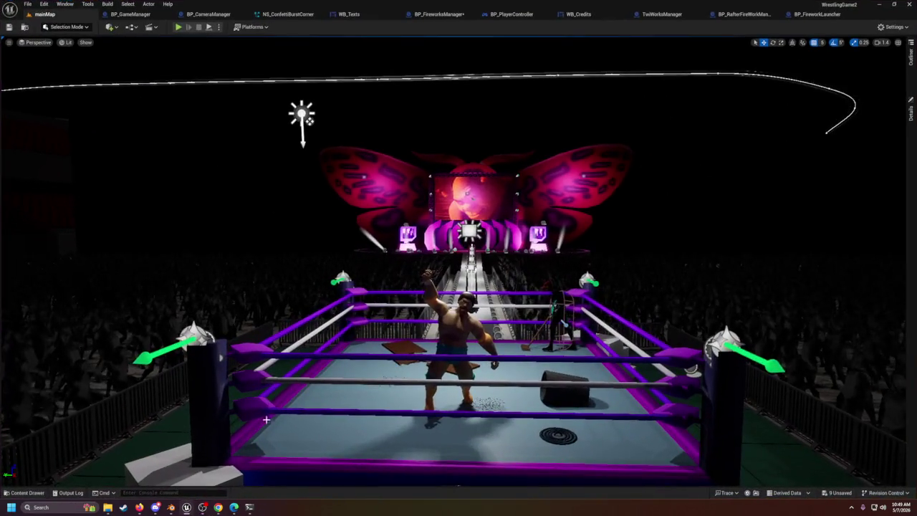
scroll(315, 370, down, 2)
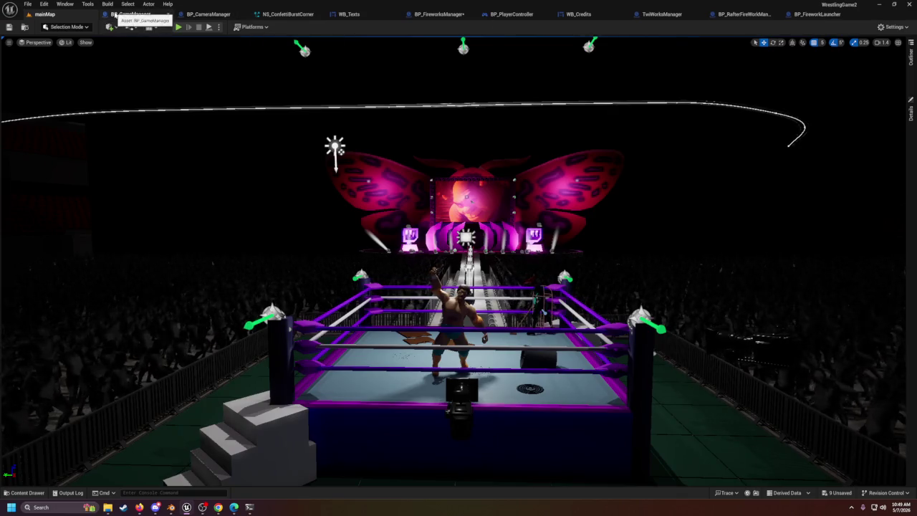
click(130, 14)
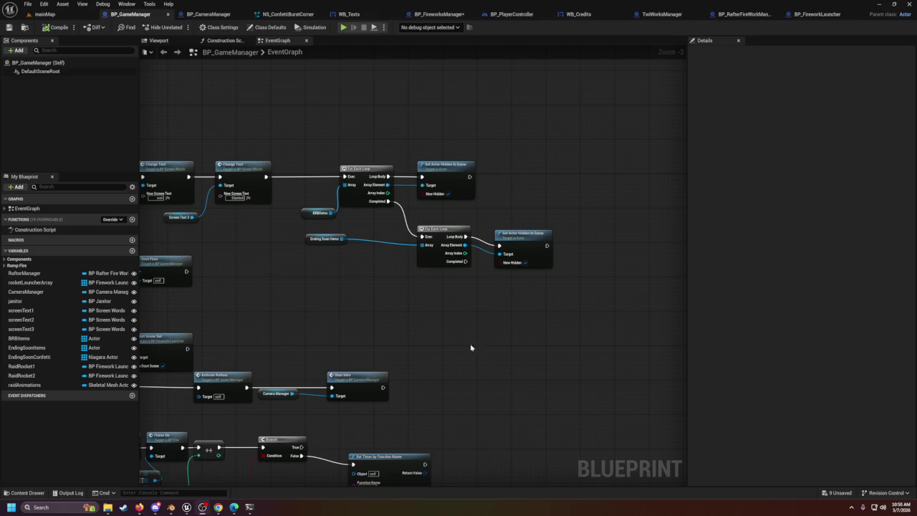
mouse_move(547, 246)
mouse_down()
mouse_move(584, 260)
mouse_move(563, 254)
mouse_up()
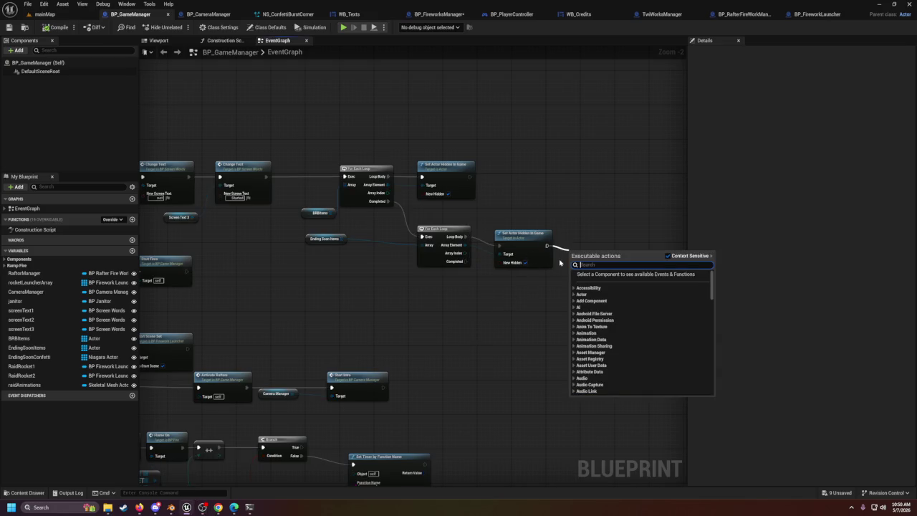
Step: Search the action menu for 'create wid' and place Create Widget after Set Actor Hidden in Game
text(insta)
key(BackSpace)
key(BackSpace)
key(BackSpace)
text(wil)
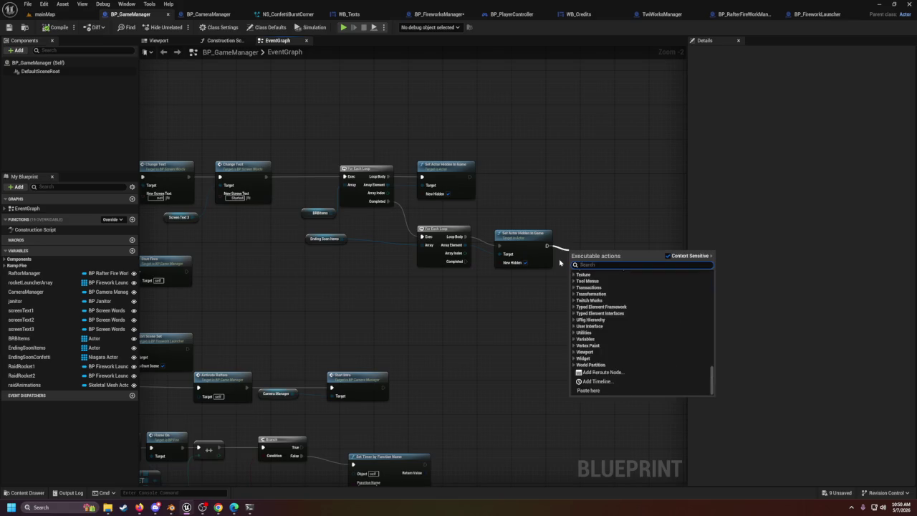
key(BackSpace)
text(d)
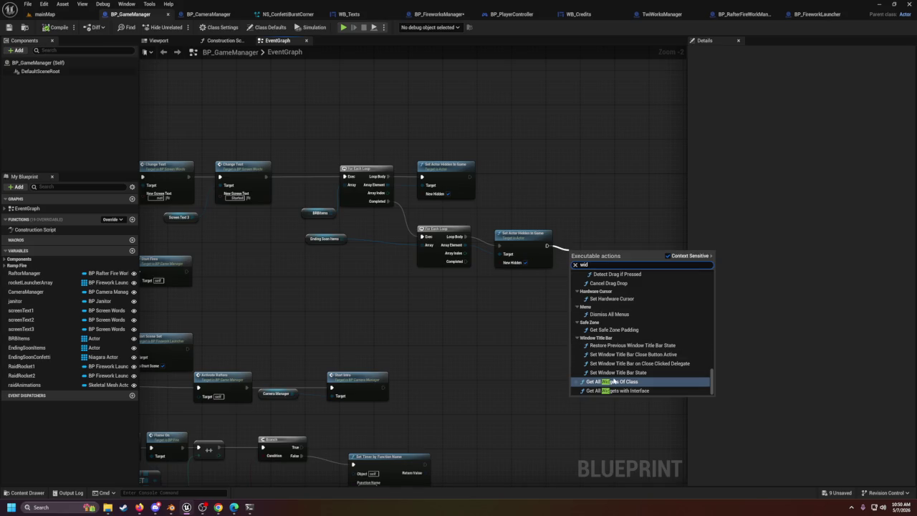
scroll(618, 355, up, 2)
scroll(620, 357, up, 4)
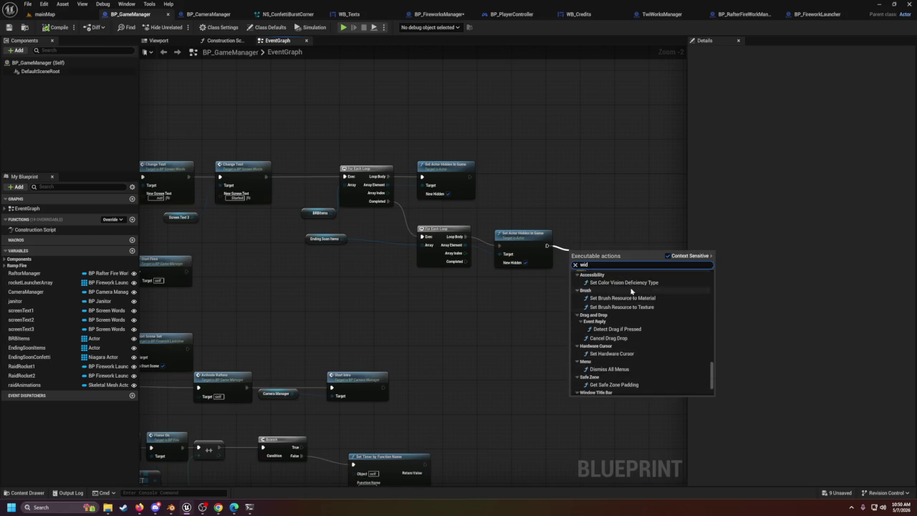
scroll(627, 314, down, 2)
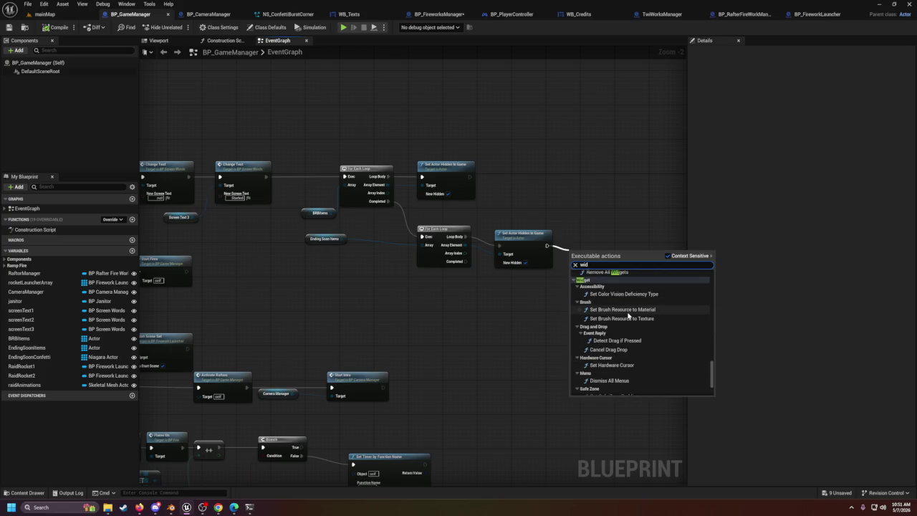
key(BackSpace)
key(BackSpace)
key(BackSpace)
text(cr)
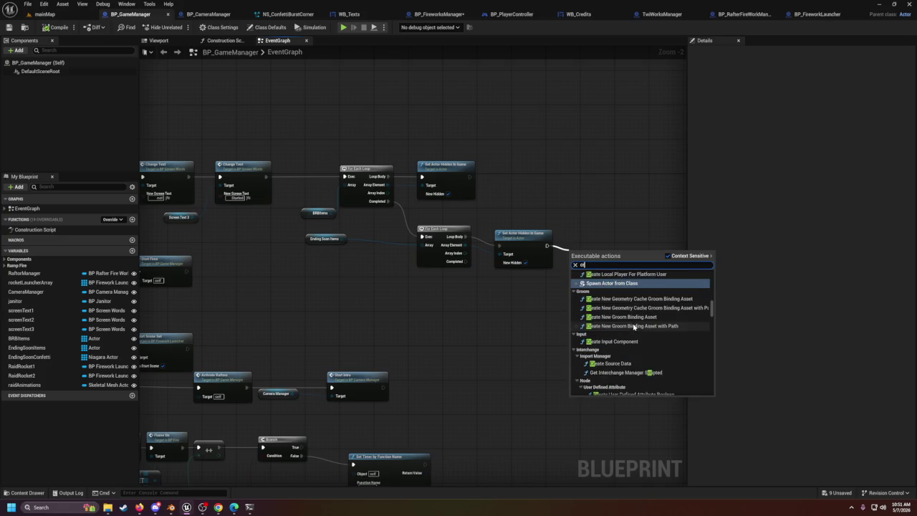
text(eate)
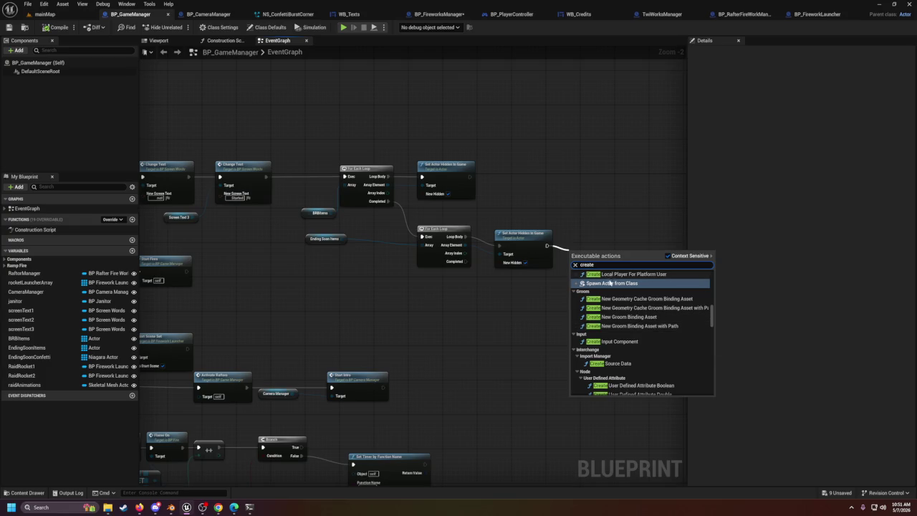
scroll(618, 293, up, 2)
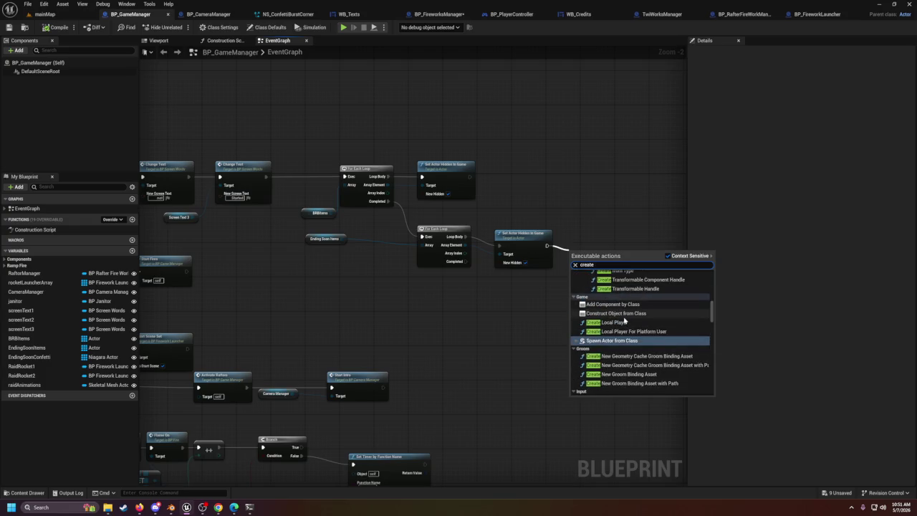
scroll(625, 321, up, 5)
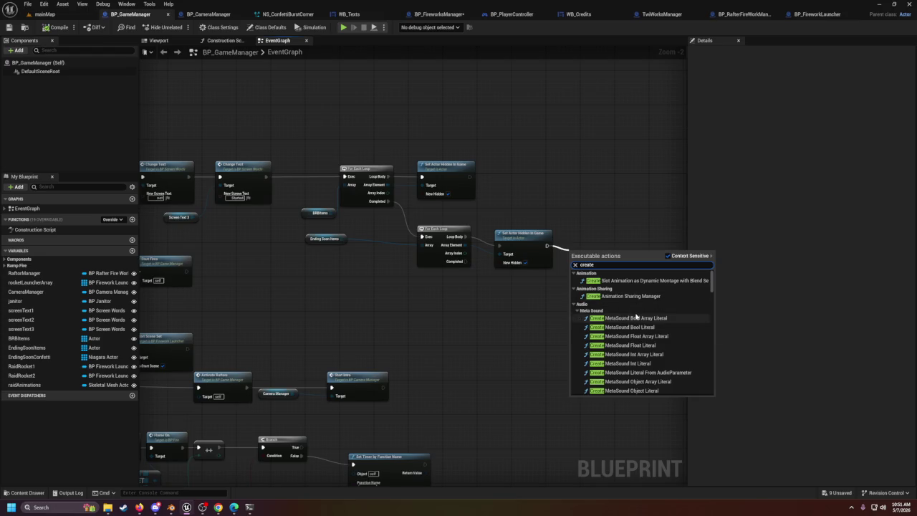
text( wid)
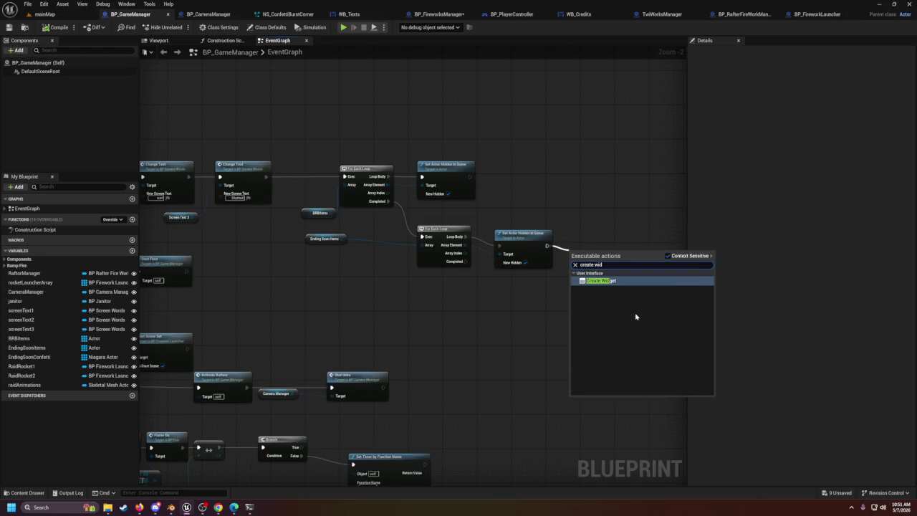
key(Return)
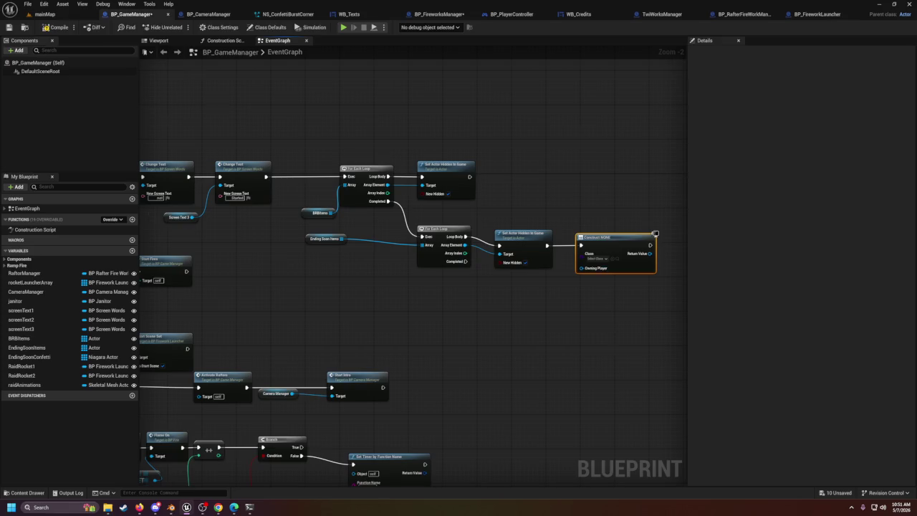
Step: Add Add to Viewport from Create Widget's return value, then select and cut both nodes
scroll(607, 330, up, 2)
drag(515, 246, 551, 250)
text(addto)
key(Return)
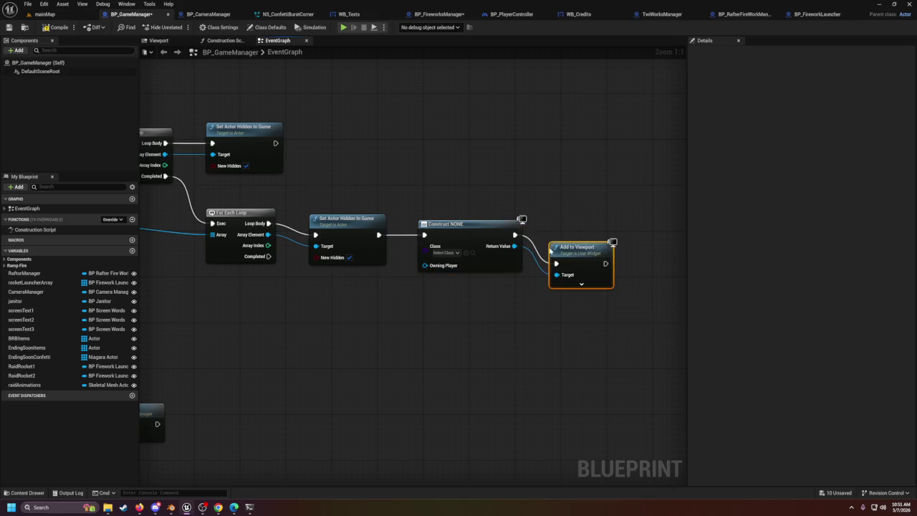
drag(589, 246, 597, 218)
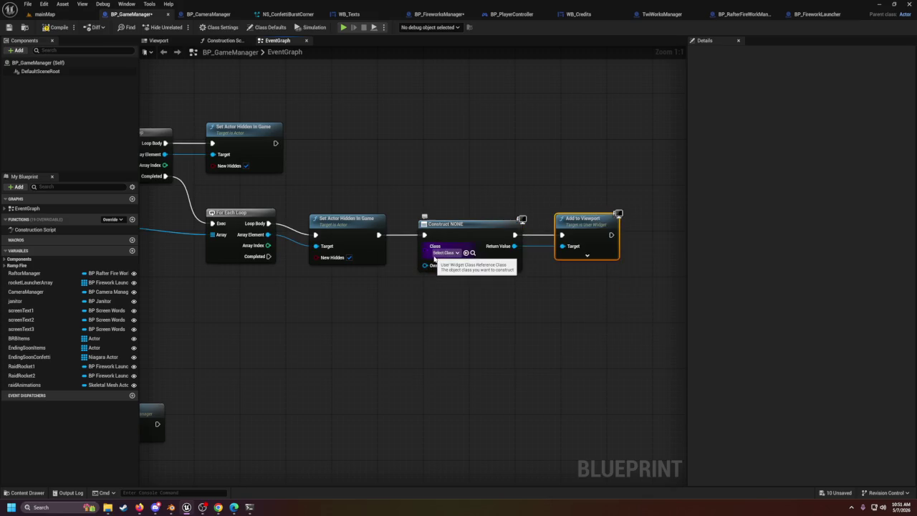
drag(473, 164, 620, 298)
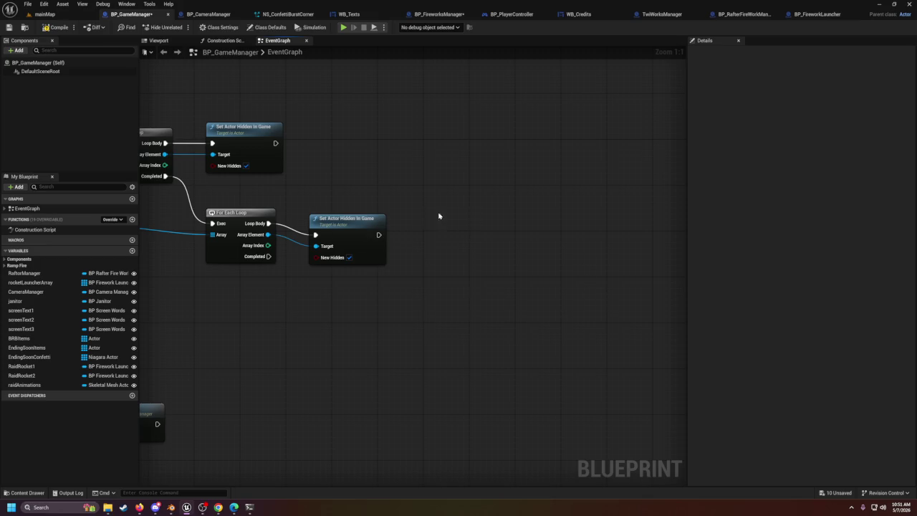
drag(350, 234, 356, 228)
Step: Clear the node selection, briefly view WB_Credits, then zoom into TwiWorksManager's event graph
click(382, 196)
drag(382, 192, 463, 240)
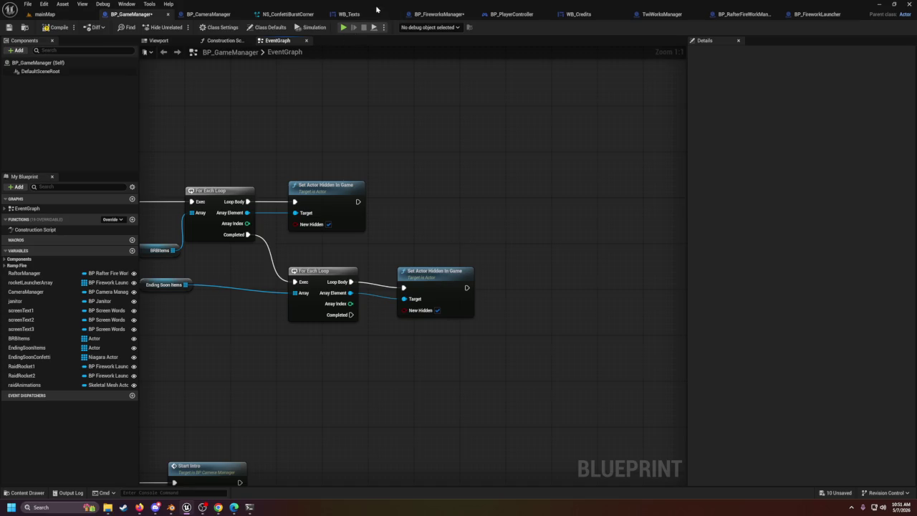
click(577, 14)
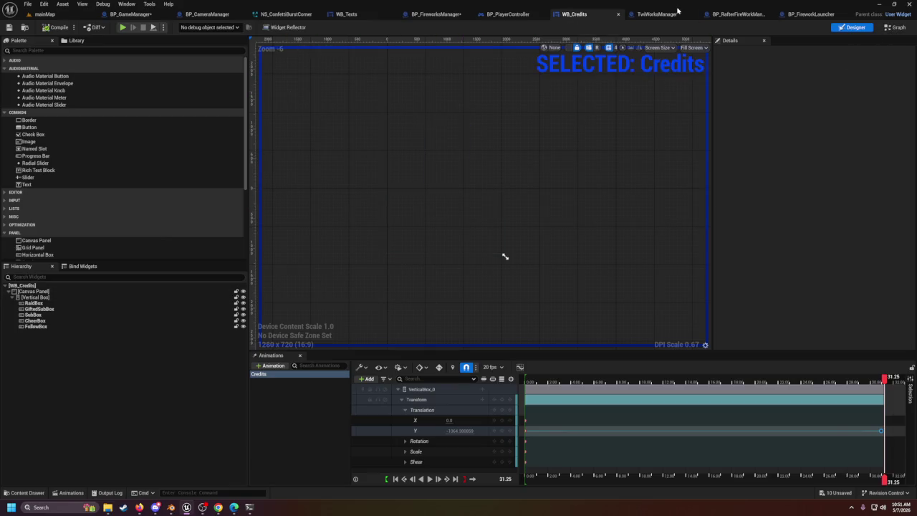
click(642, 15)
scroll(514, 186, down, 6)
scroll(261, 237, up, 6)
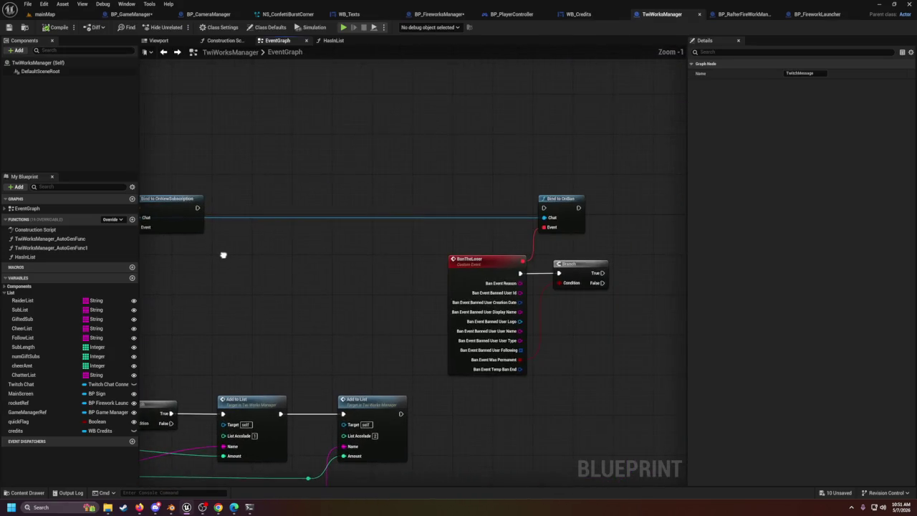
scroll(541, 215, down, 10)
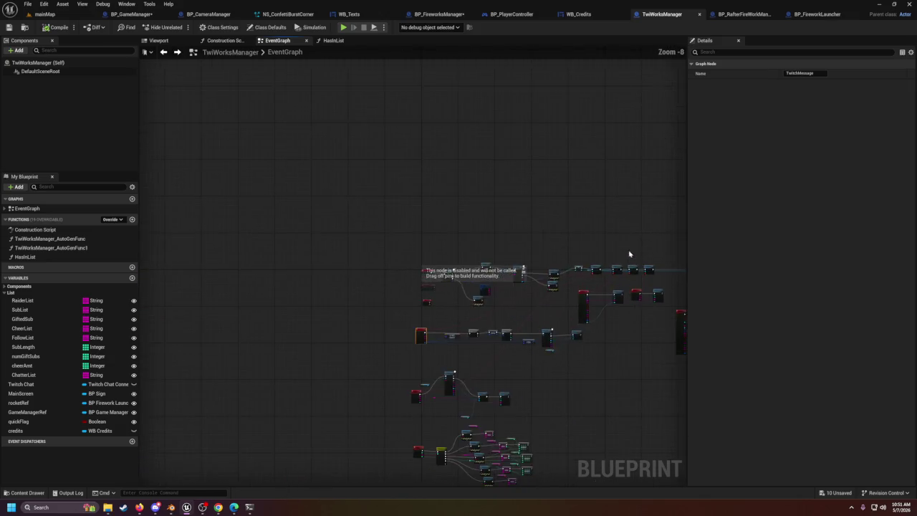
Step: Paste the Create Widget and Add to Viewport nodes and wire them after Bind to OnNewSubscription
scroll(632, 254, up, 5)
scroll(609, 248, up, 3)
scroll(363, 256, up, 2)
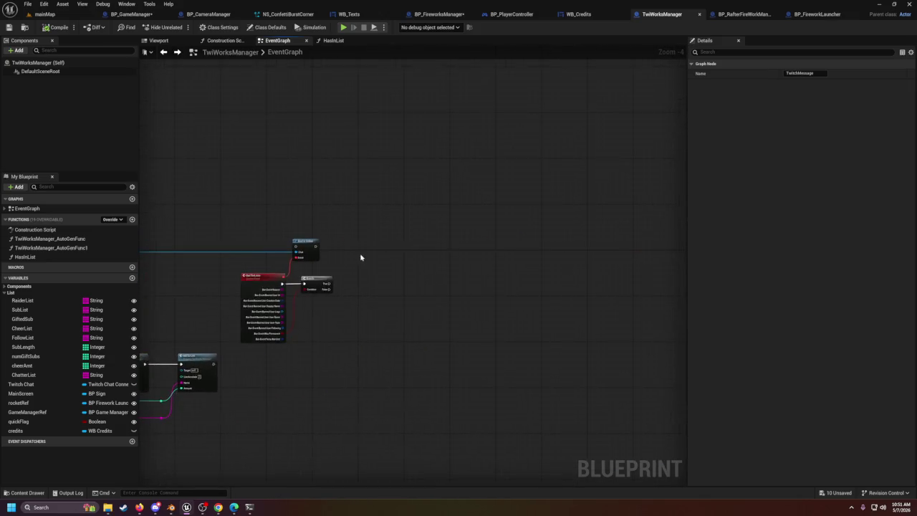
scroll(419, 253, up, 1)
mouse_move(379, 250)
mouse_down()
mouse_move(480, 235)
mouse_move(465, 229)
mouse_up()
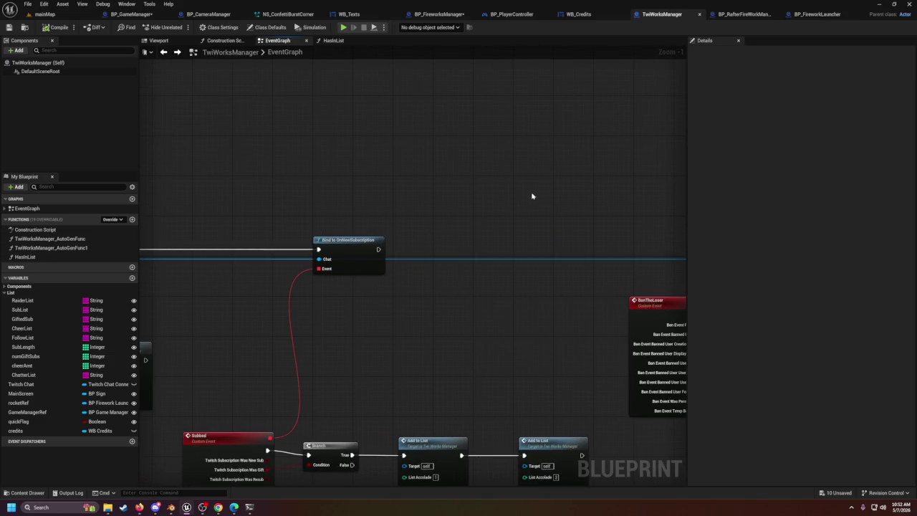
key(ctrl+v)
drag(523, 194, 494, 214)
mouse_move(378, 250)
mouse_down()
mouse_move(399, 258)
mouse_move(433, 225)
mouse_up()
Step: Set the Create Widget node's class to WB_Credits
click(454, 240)
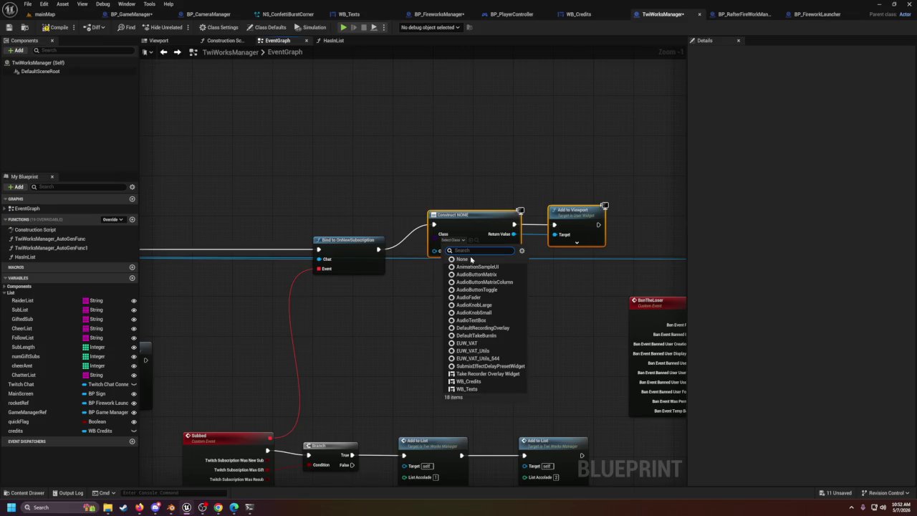
text(wi)
key(BackSpace)
key(BackSpace)
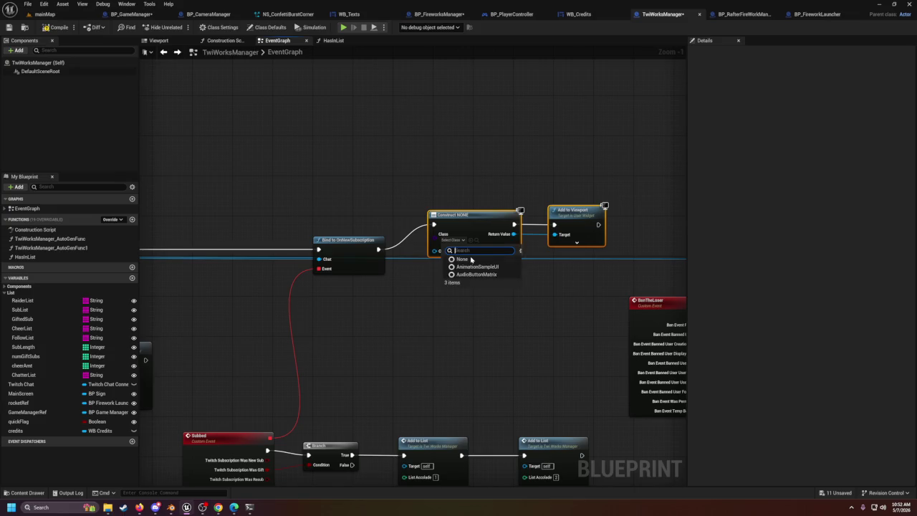
text(cred)
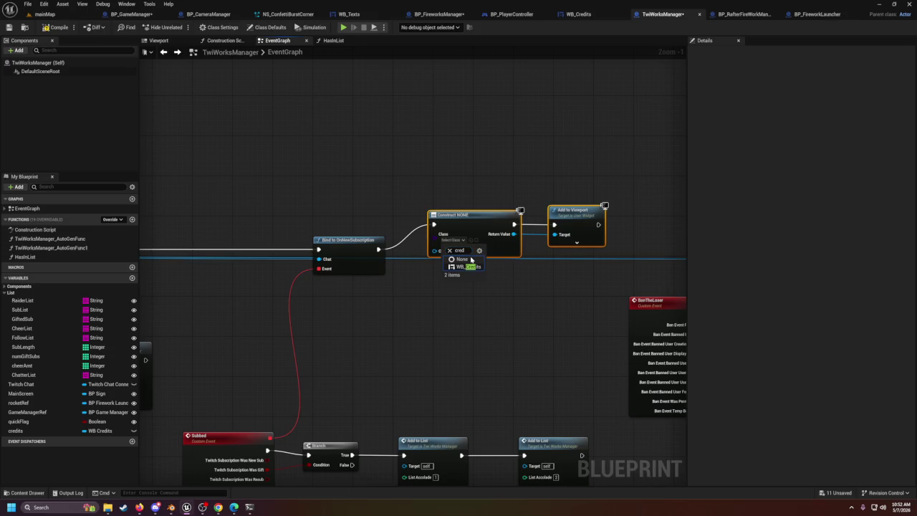
click(466, 266)
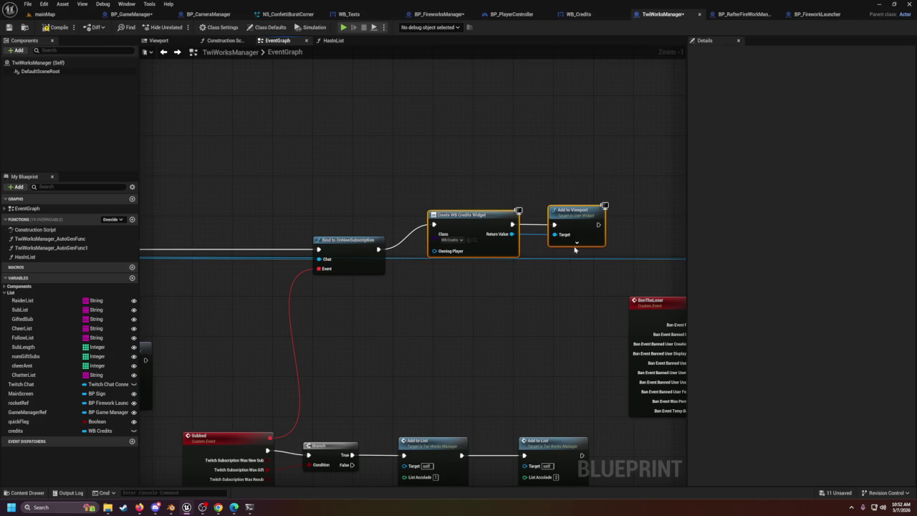
Step: Add a credits variable getter and extend the execution flow past Add to Viewport
scroll(569, 233, down, 3)
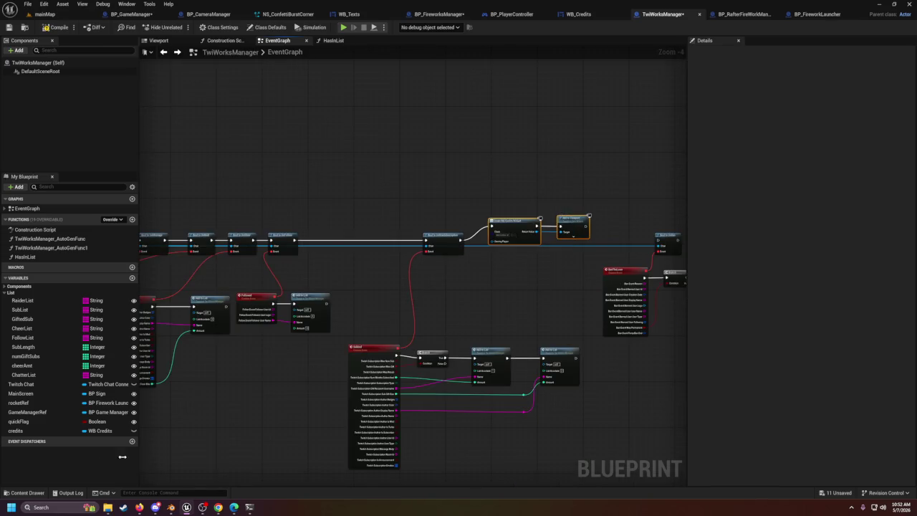
mouse_move(18, 431)
mouse_down()
mouse_move(537, 291)
mouse_move(594, 191)
mouse_move(632, 227)
mouse_move(621, 226)
mouse_up()
click(592, 202)
click(547, 233)
mouse_move(547, 233)
mouse_down()
mouse_move(606, 228)
mouse_move(548, 231)
mouse_up()
click(549, 230)
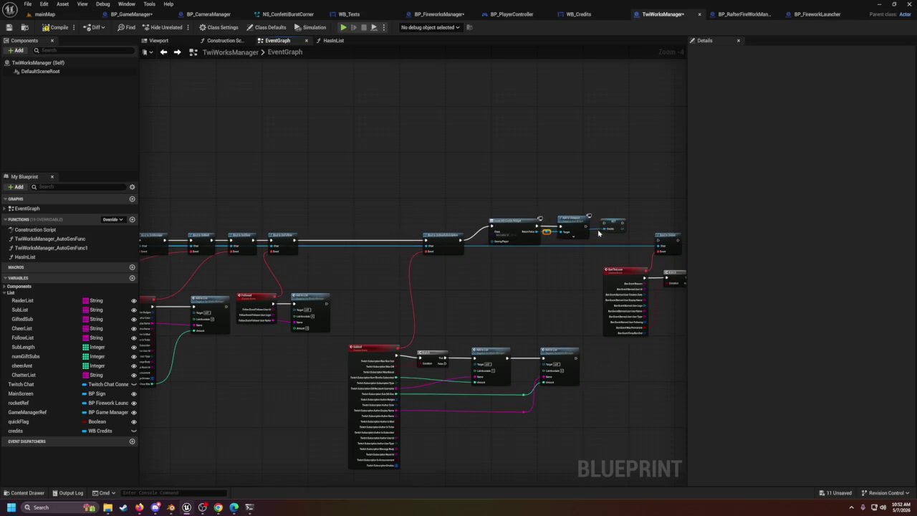
drag(586, 227, 603, 226)
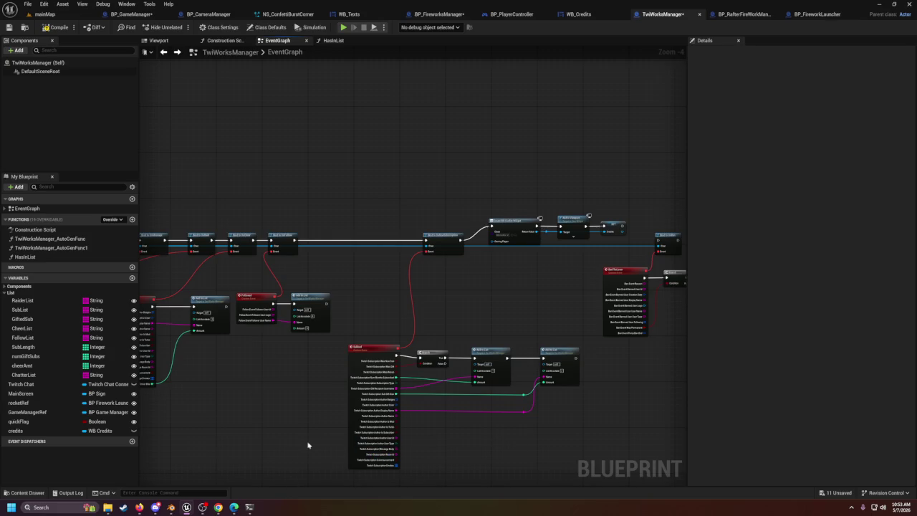
Step: Pan around the TwiWorksManager event graph and inspect the cheerAmt variable
drag(348, 423, 301, 262)
scroll(577, 317, down, 3)
scroll(383, 369, up, 3)
mouse_move(383, 369)
mouse_down()
mouse_move(583, 353)
mouse_move(579, 328)
mouse_up()
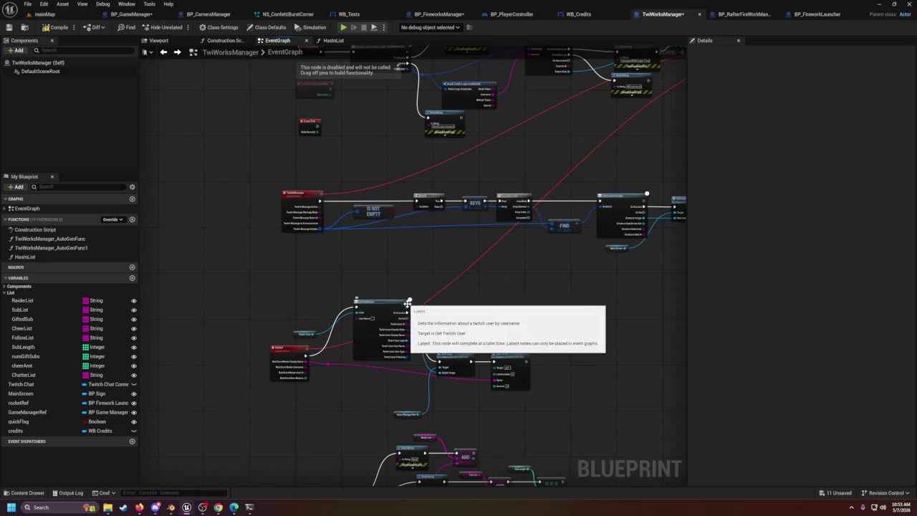
scroll(408, 302, up, 2)
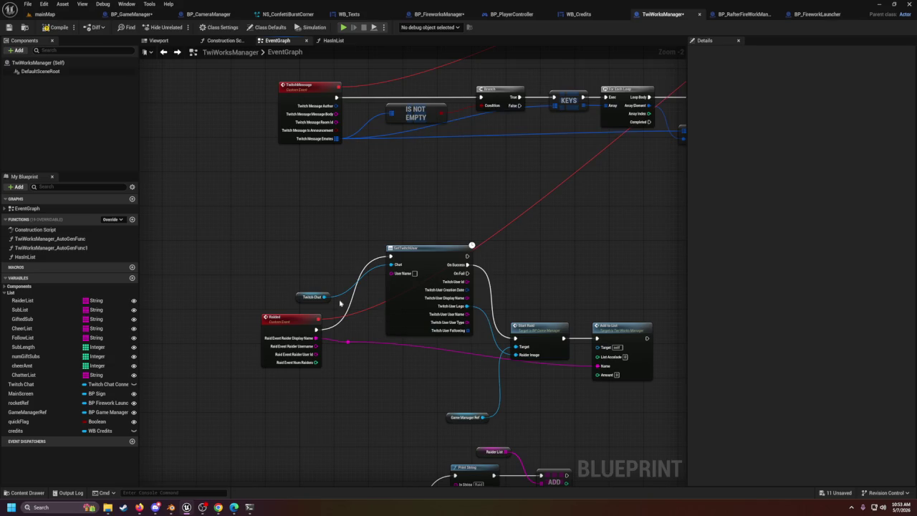
mouse_move(310, 246)
mouse_down()
mouse_move(391, 283)
mouse_move(301, 298)
mouse_move(416, 240)
mouse_up()
scroll(291, 219, down, 6)
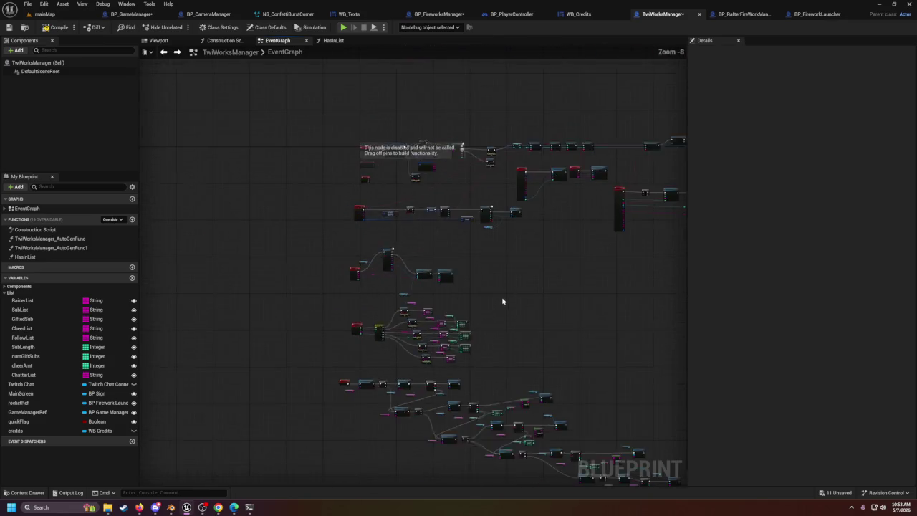
scroll(415, 297, up, 4)
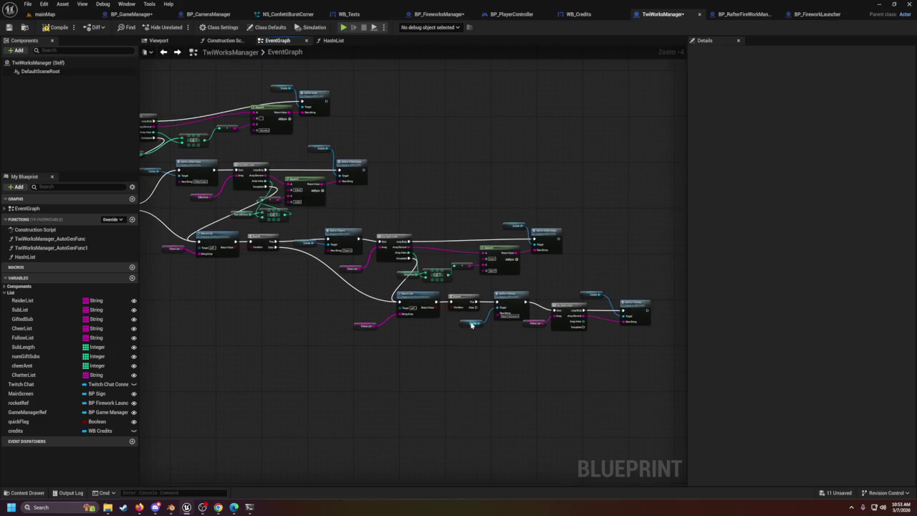
click(423, 263)
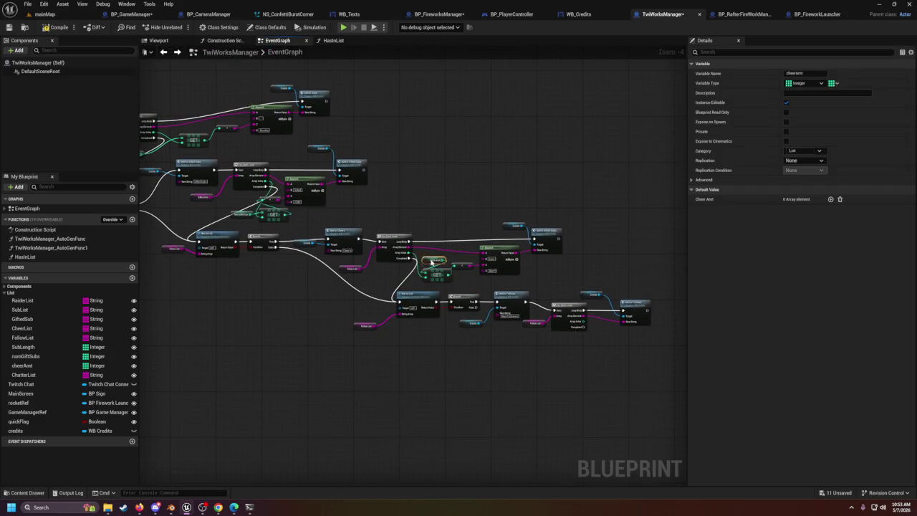
click(610, 252)
drag(521, 125, 518, 145)
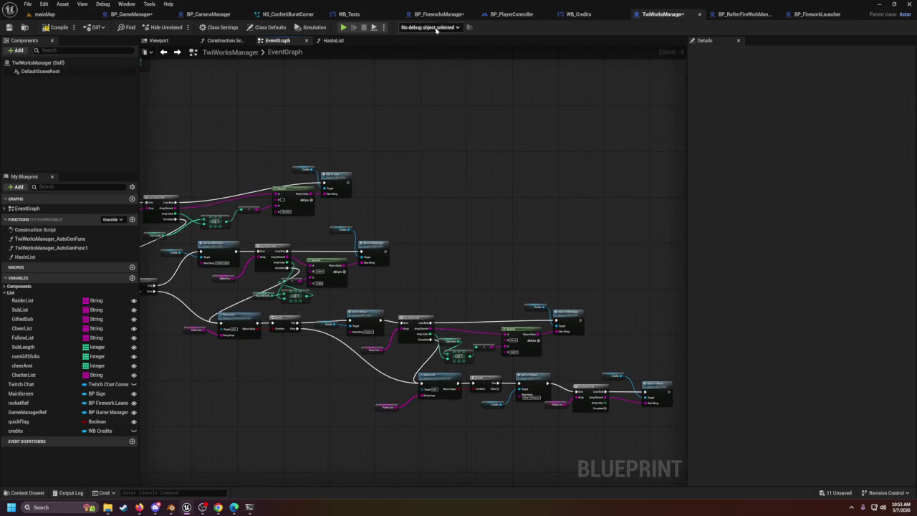
Step: Switch to the BP_FireworksManager Blueprint and maximize the editor
double_click(442, 11)
click(439, 15)
click(705, 5)
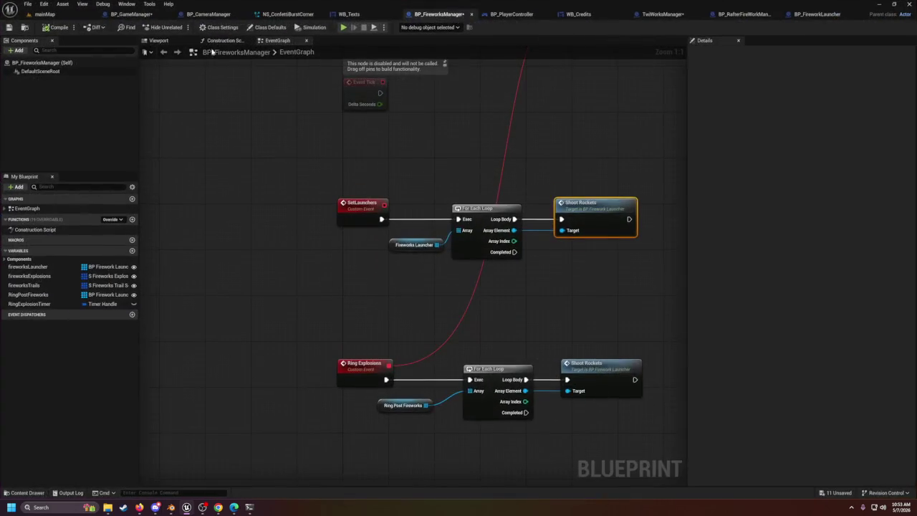
Step: Save BP_FireworksManager and center its graph nodes in view
click(9, 27)
scroll(406, 188, down, 5)
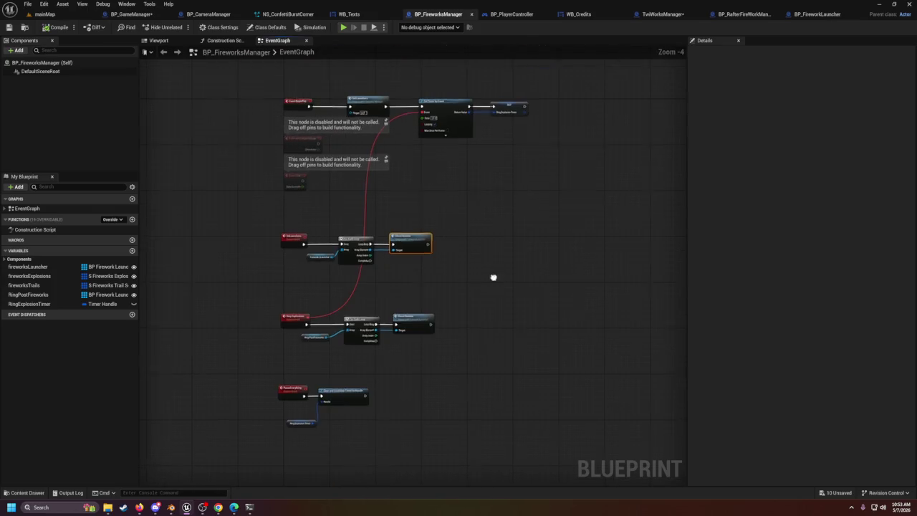
scroll(430, 190, down, 2)
drag(430, 189, 432, 360)
scroll(428, 306, up, 3)
drag(428, 305, 503, 341)
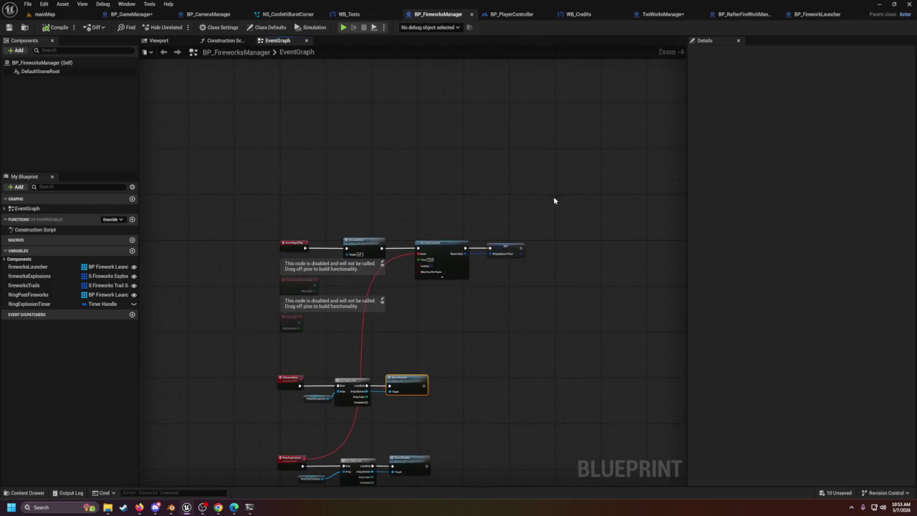
Step: Switch back to TwiWorksManager and save it
click(662, 15)
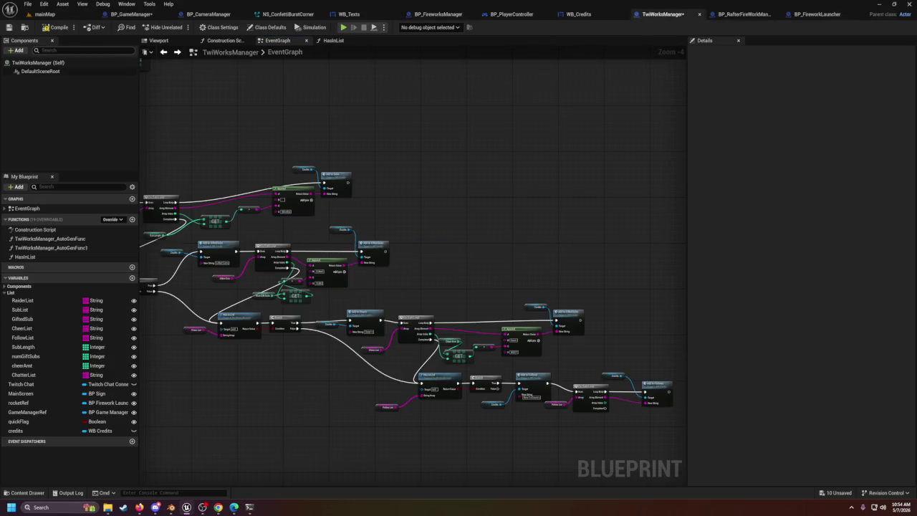
click(8, 28)
scroll(431, 145, up, 3)
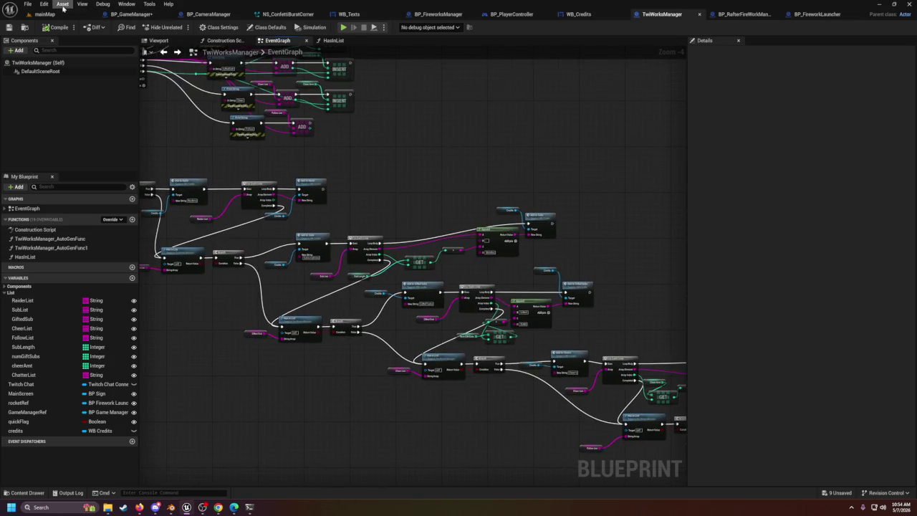
Step: Save the BP_GameManager Blueprint
click(59, 14)
click(107, 4)
click(107, 3)
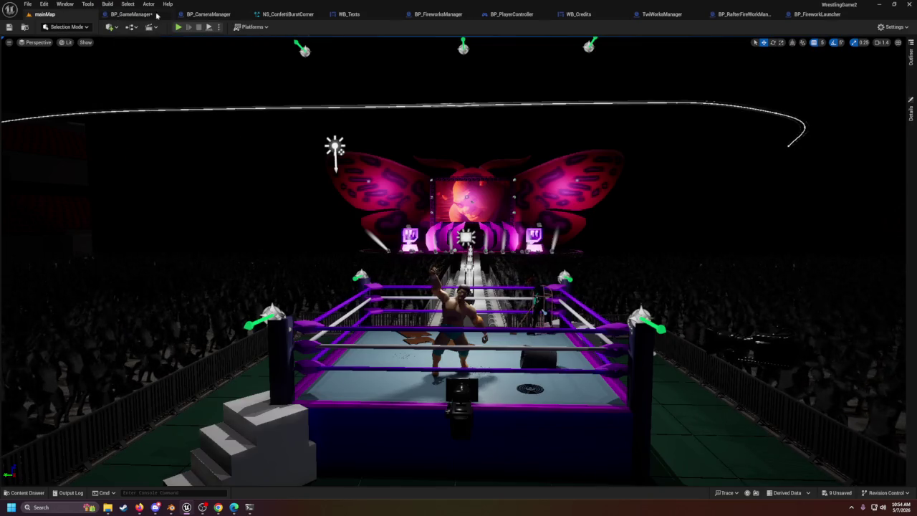
click(140, 14)
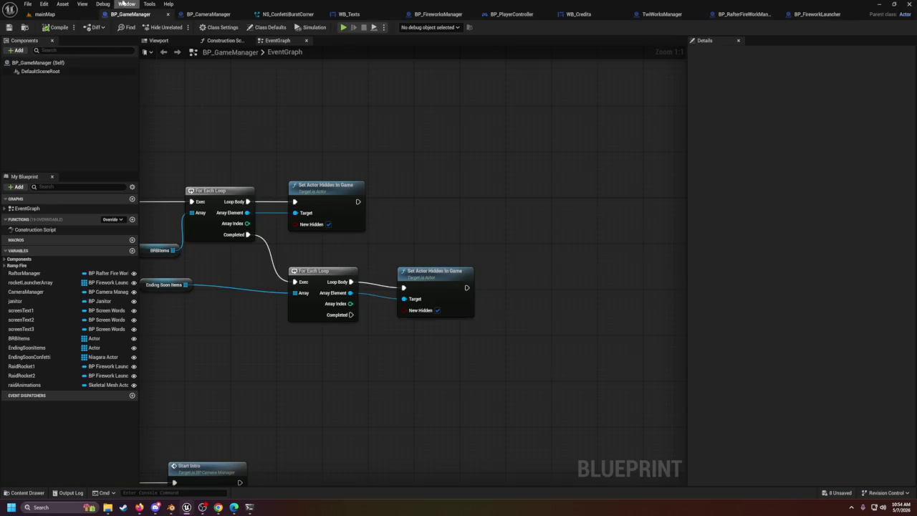
Step: Fly the level camera toward the stage and back, then switch to Blender
click(46, 14)
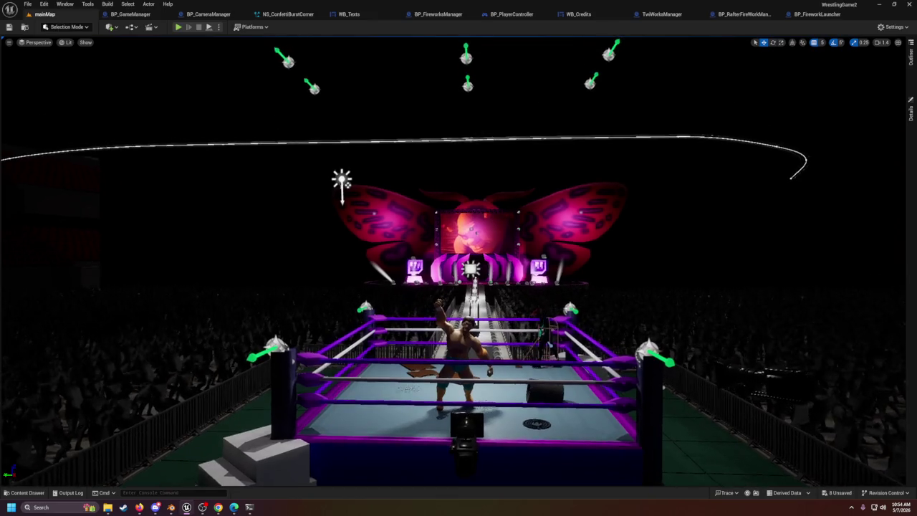
key(w)
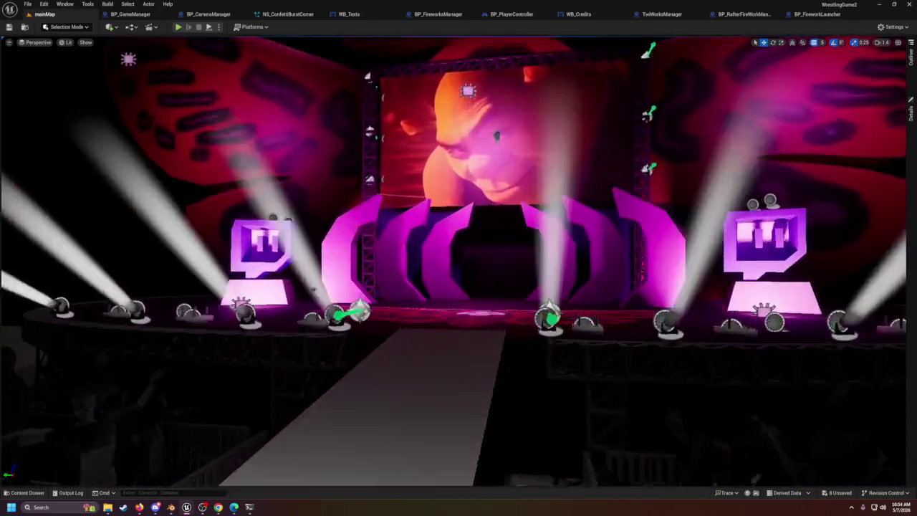
key(s)
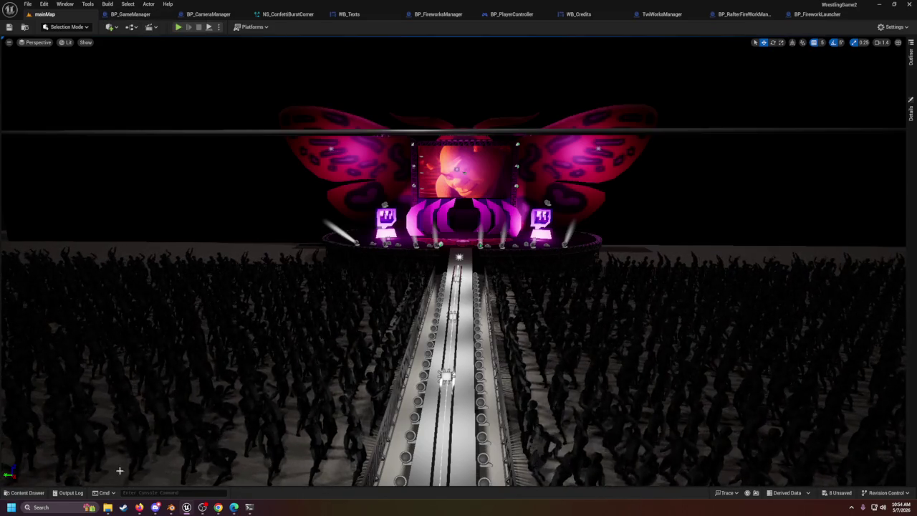
click(172, 507)
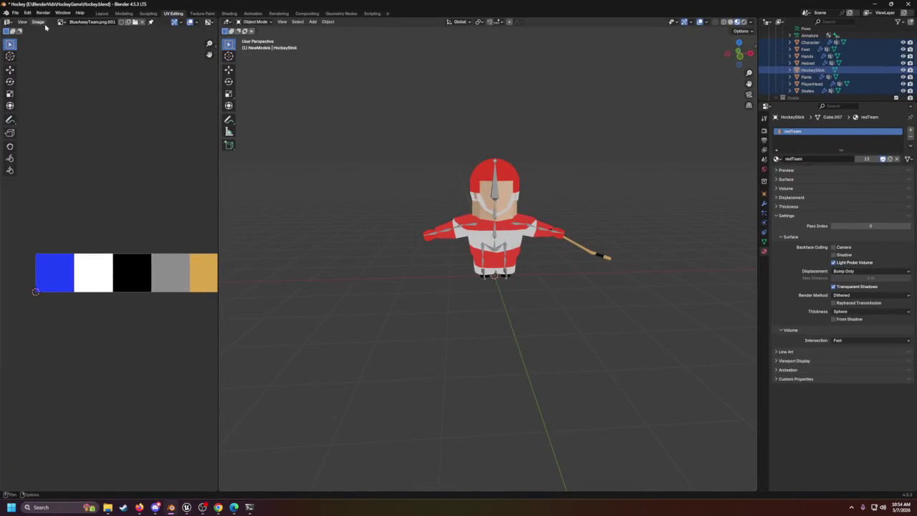
Step: Open WrestlerV1.blend from the recent files, answering the save-changes prompt
click(15, 13)
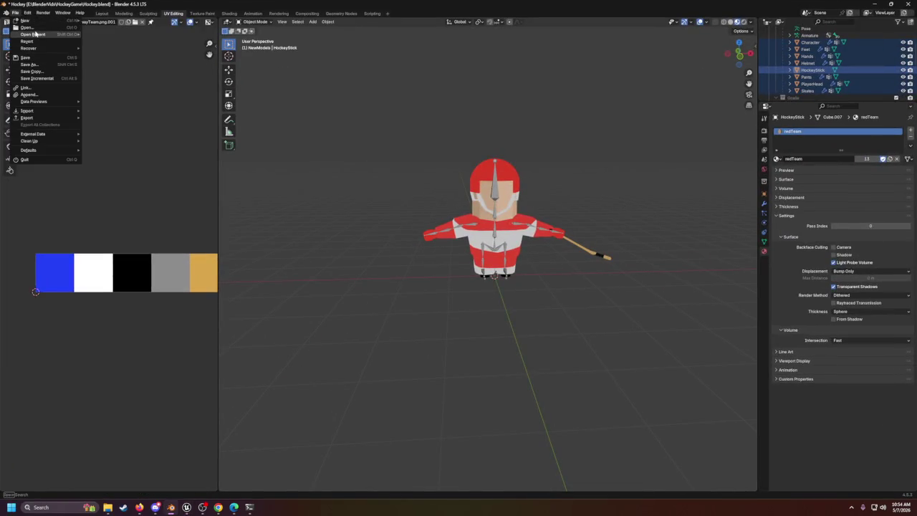
mouse_move(44, 34)
click(102, 44)
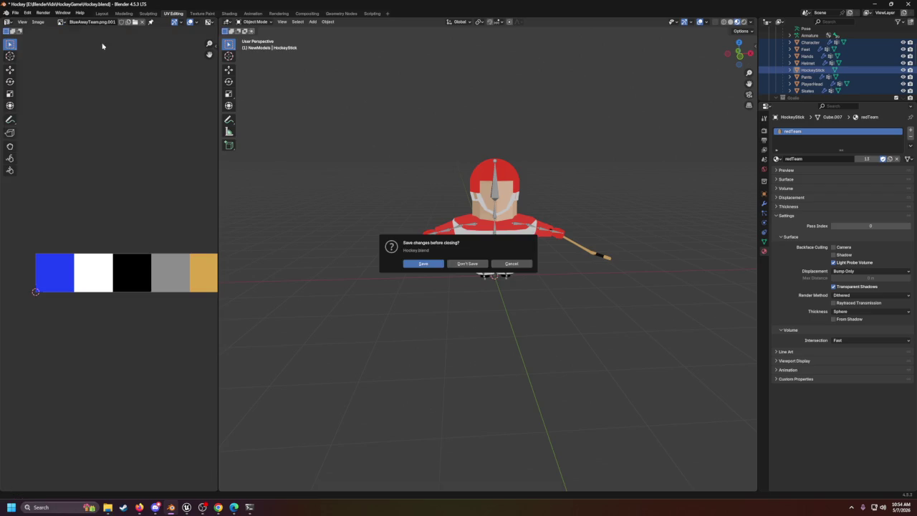
click(437, 265)
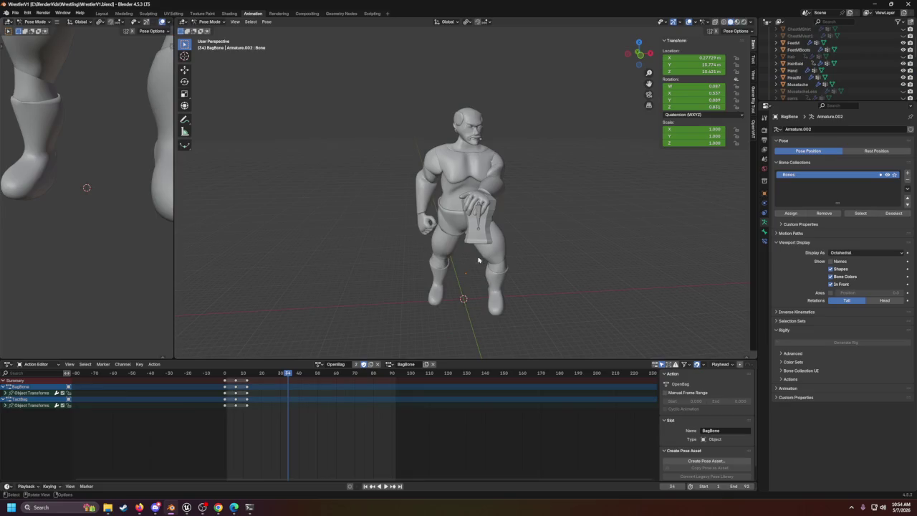
scroll(508, 216, down, 3)
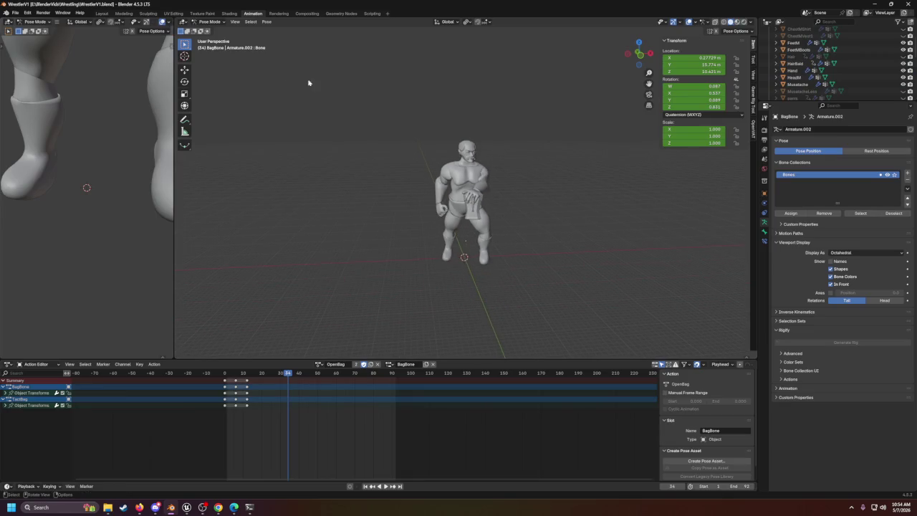
scroll(846, 91, down, 5)
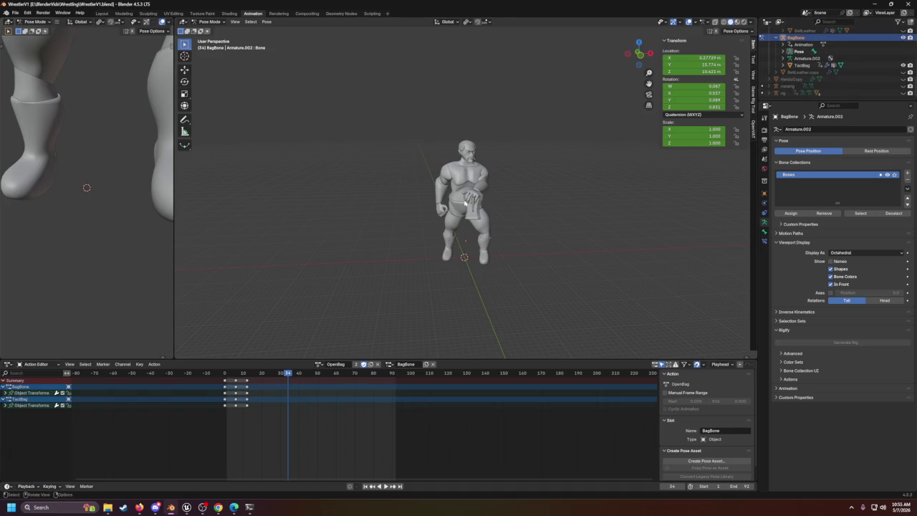
scroll(501, 258, up, 5)
Step: Select the bag bone, toggle ArmatureBelt visibility, and select the CharacterWBones collection
click(500, 258)
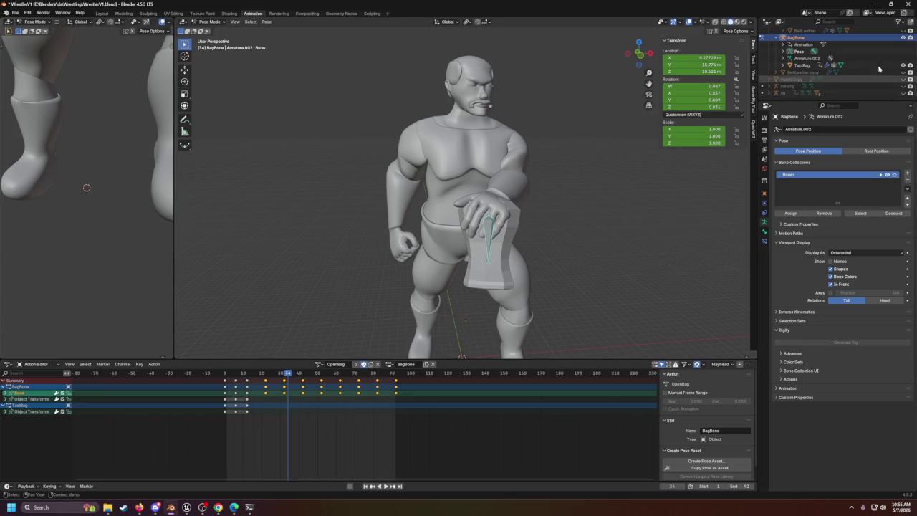
scroll(822, 65, up, 3)
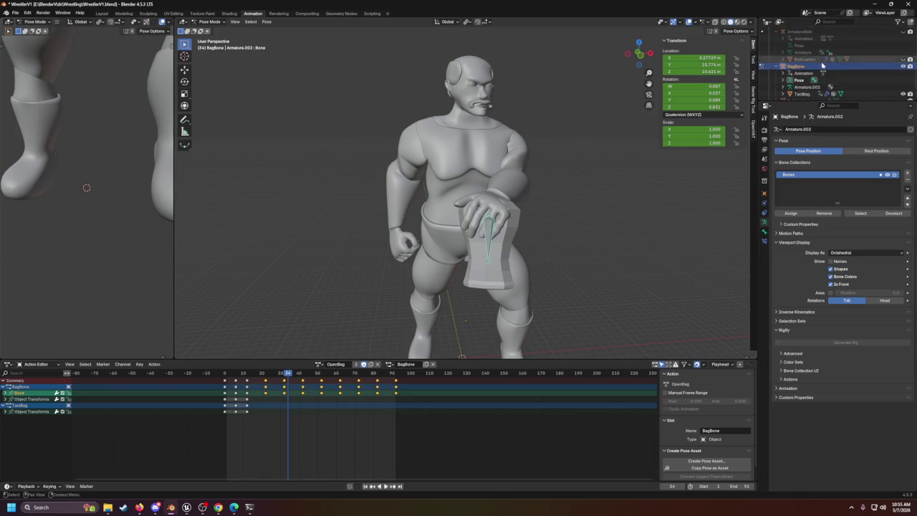
scroll(822, 66, up, 2)
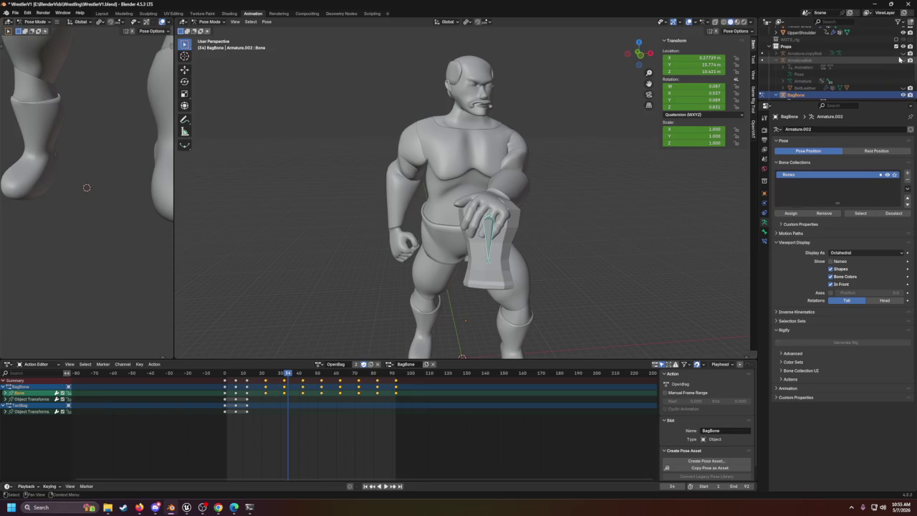
click(902, 60)
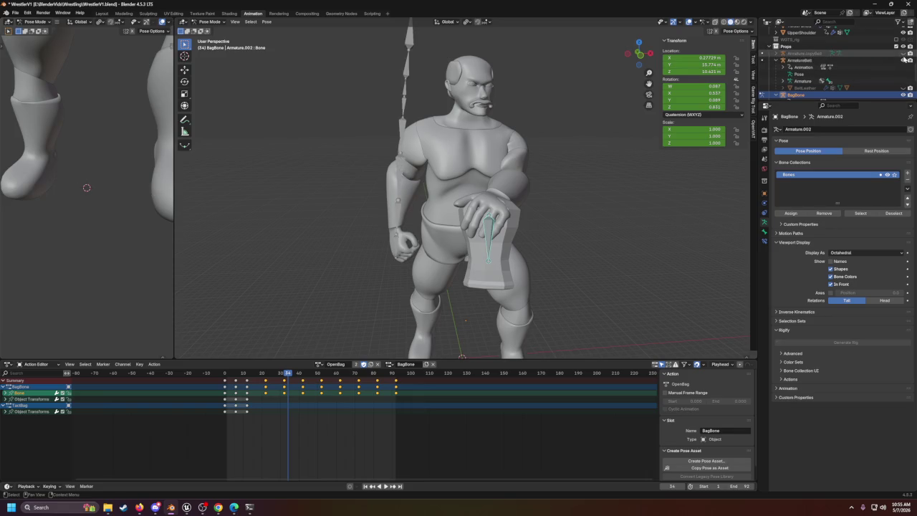
click(905, 60)
scroll(860, 58, up, 4)
scroll(825, 55, up, 5)
click(809, 51)
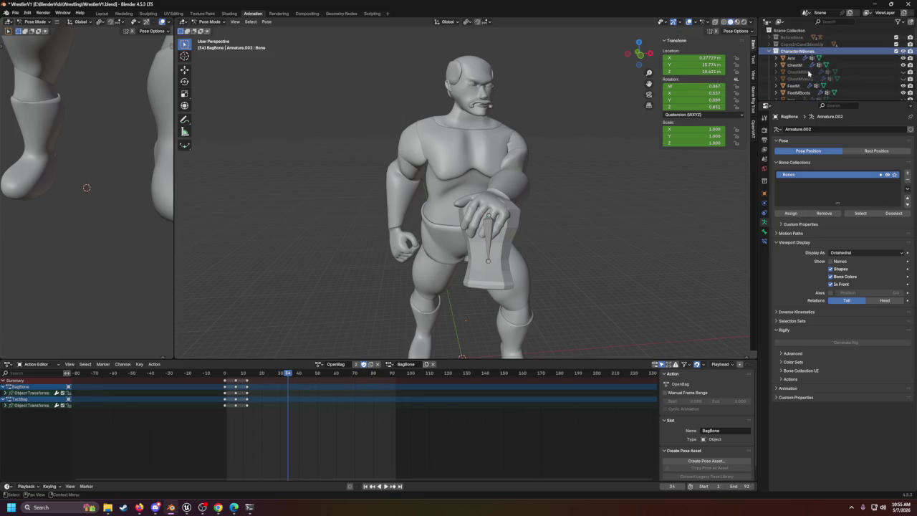
Step: Select the rig, make it visible, and box-select the bone at the wrestler's hand
scroll(822, 64, down, 5)
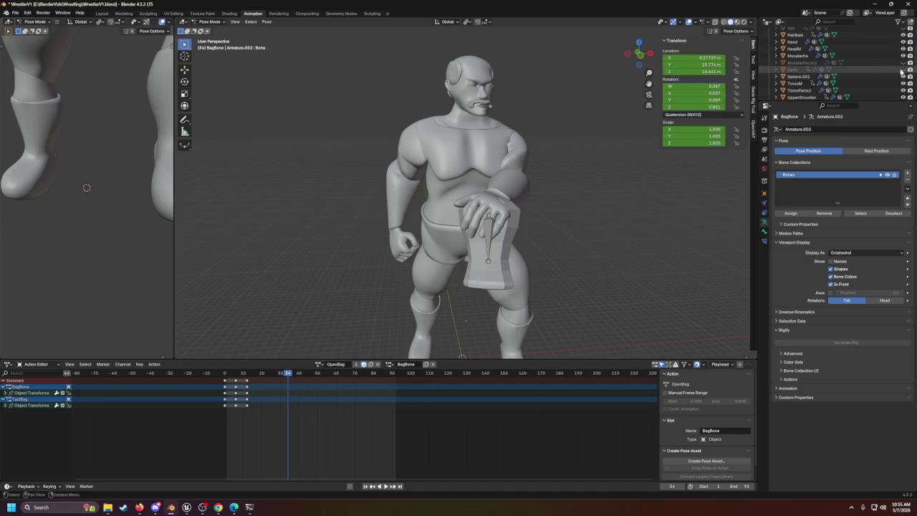
scroll(902, 71, down, 2)
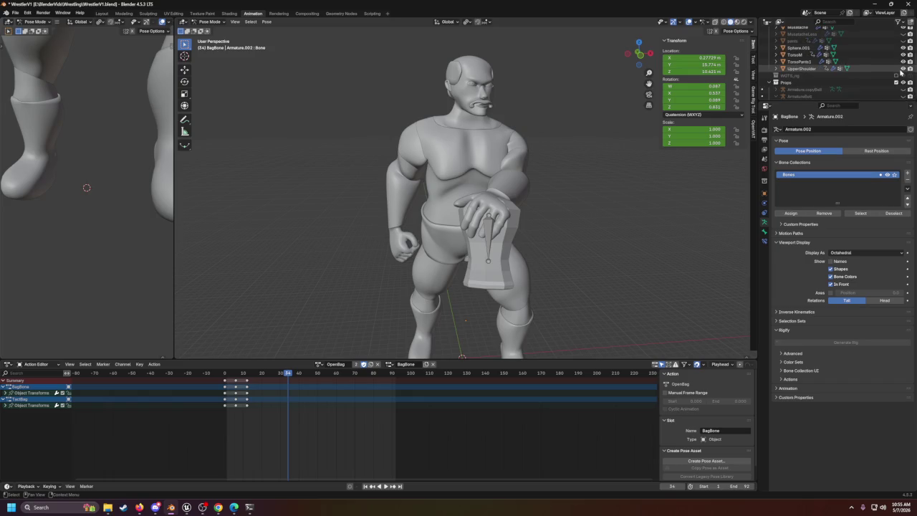
scroll(897, 77, up, 8)
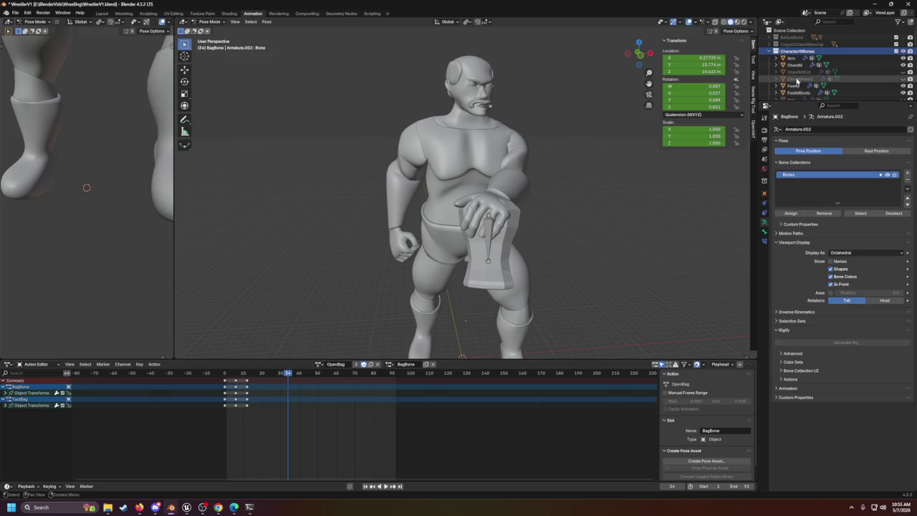
scroll(832, 71, down, 2)
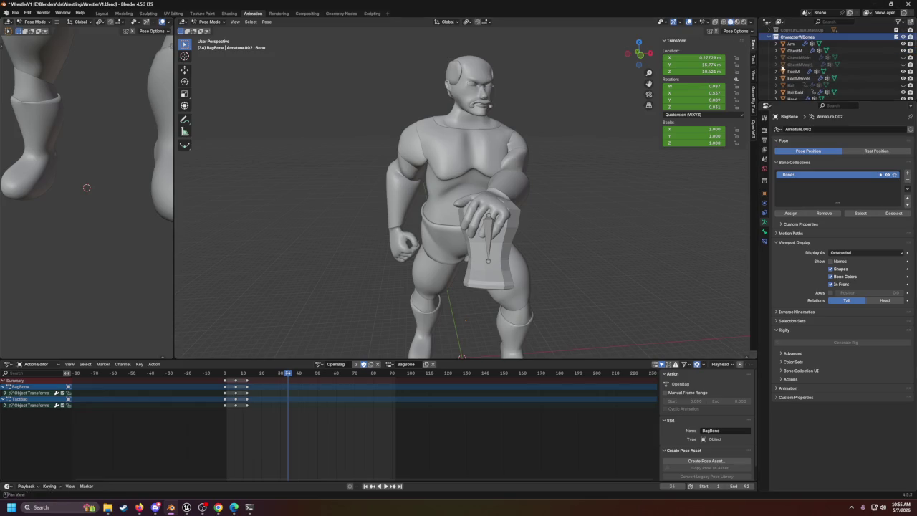
scroll(850, 65, down, 5)
scroll(846, 71, down, 1)
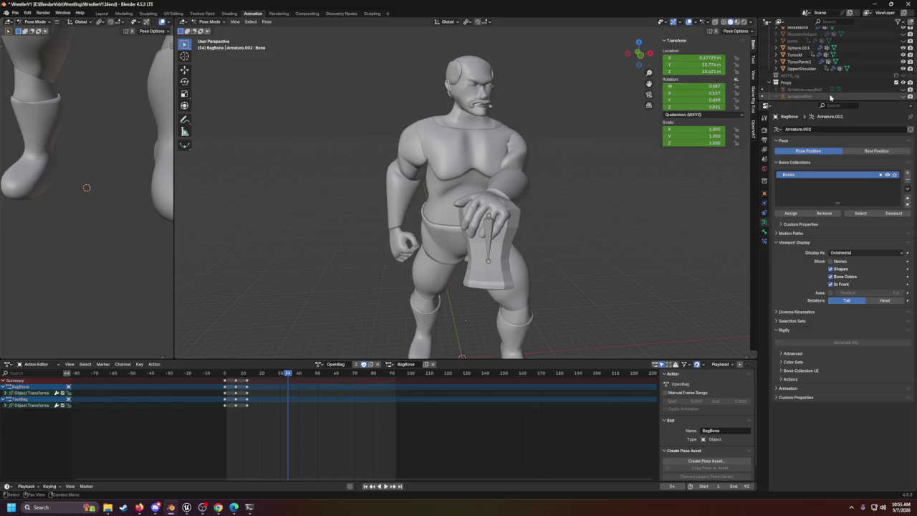
scroll(817, 78, down, 3)
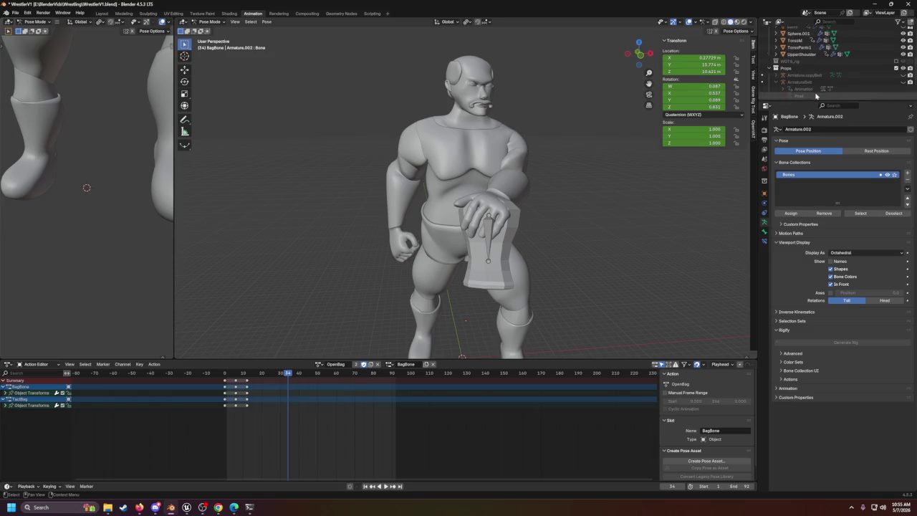
scroll(814, 61, down, 4)
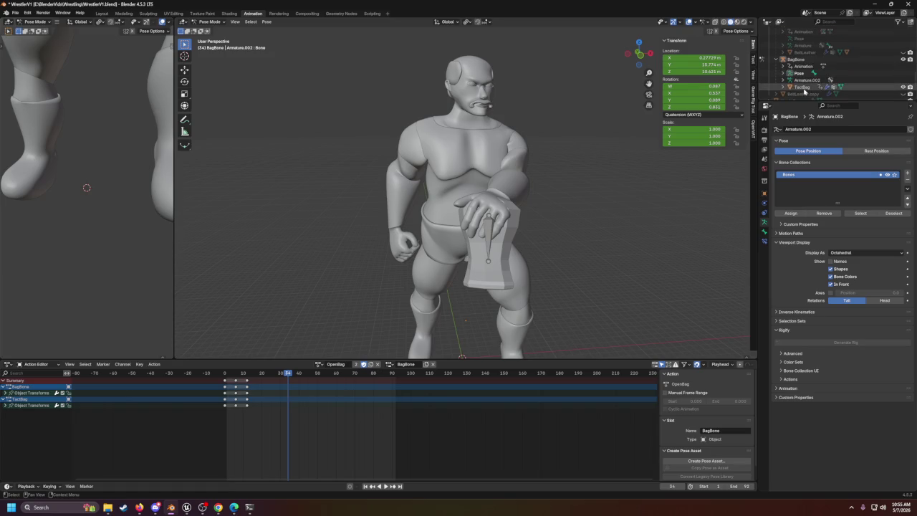
click(792, 94)
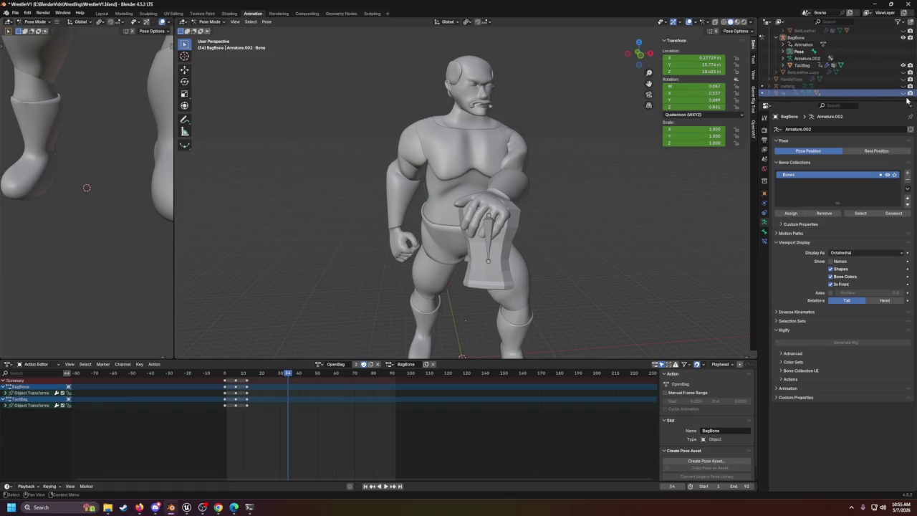
click(903, 94)
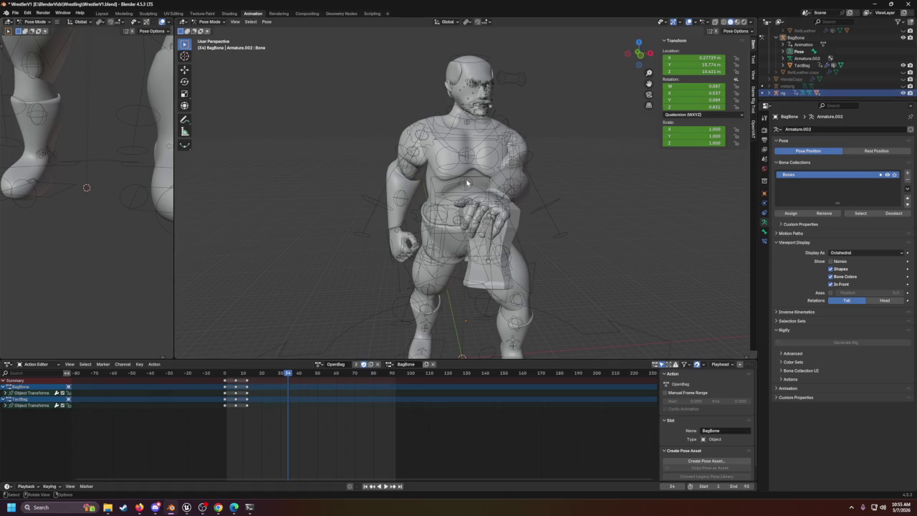
drag(372, 81, 586, 229)
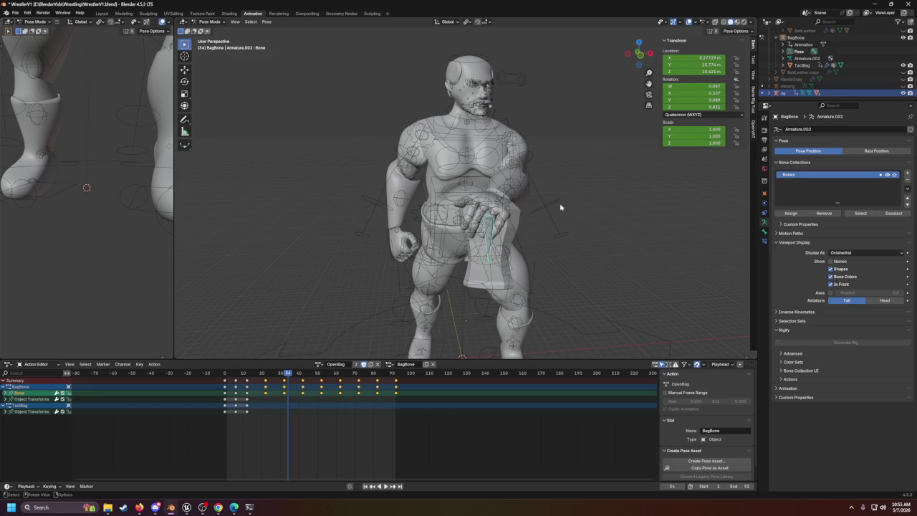
Step: Switch to Object Mode and select every object in the scene
click(208, 21)
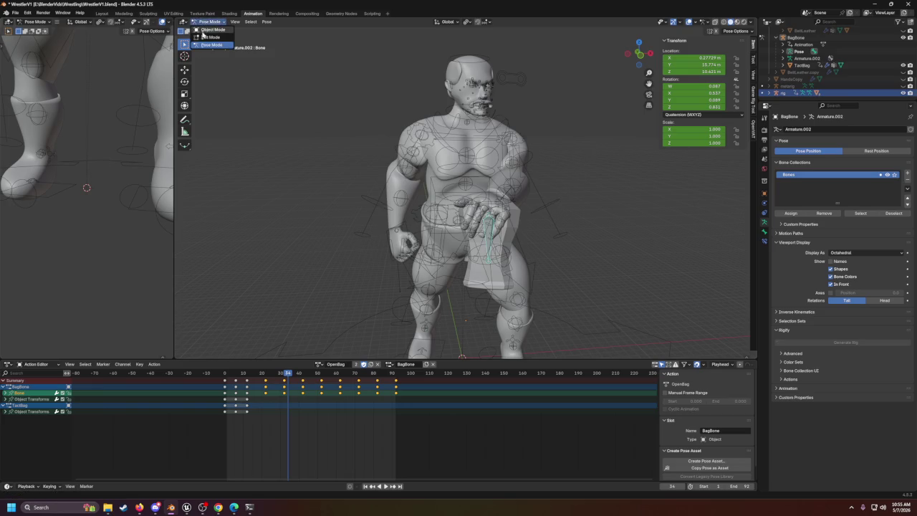
click(207, 33)
scroll(516, 154, down, 3)
key(a)
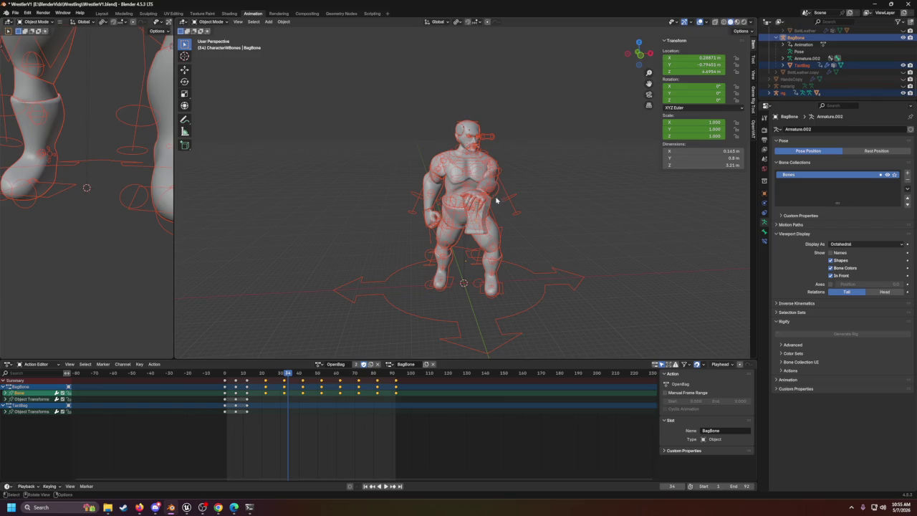
Step: Start a glTF 2.0 export with animation mode and merging both set to Actions
click(15, 13)
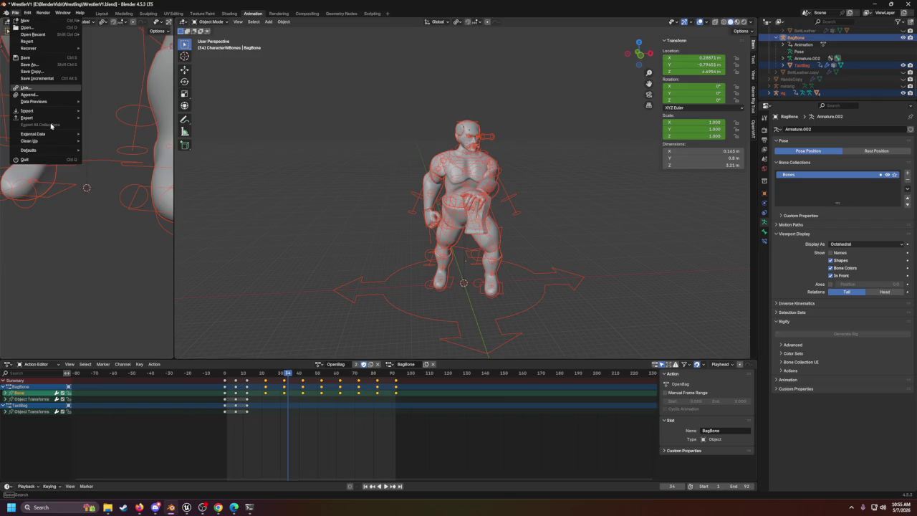
mouse_move(34, 119)
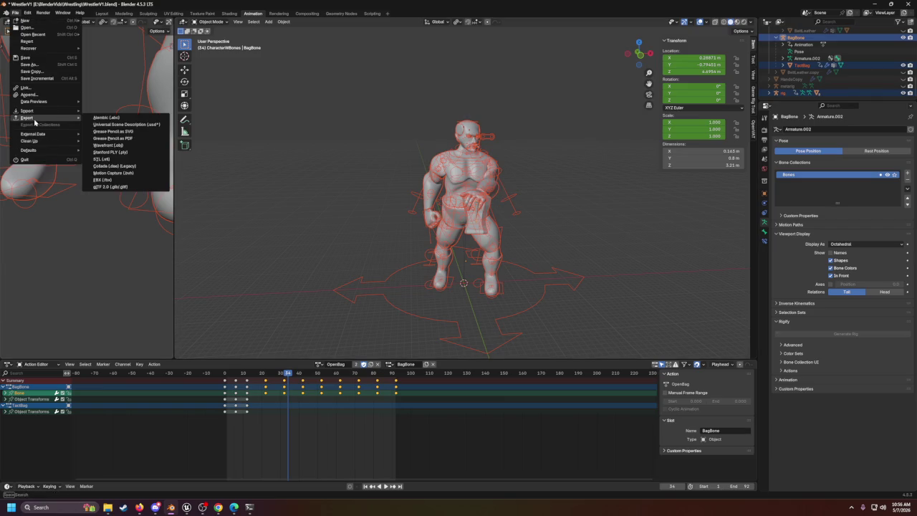
click(124, 187)
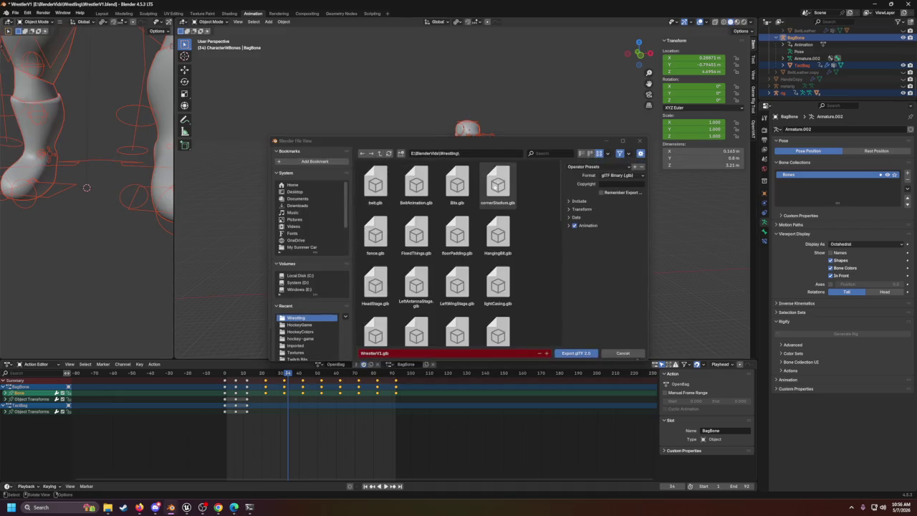
mouse_move(511, 141)
mouse_down()
mouse_move(527, 108)
mouse_move(507, 104)
mouse_up()
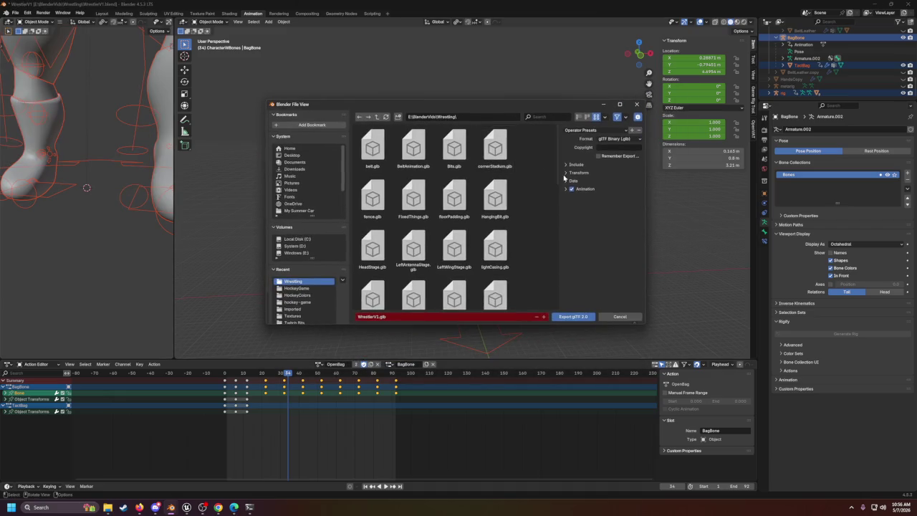
click(566, 189)
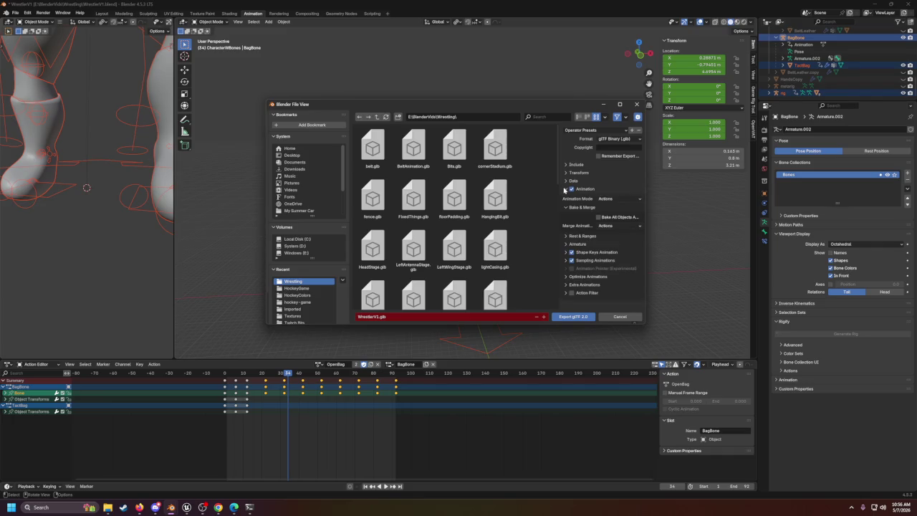
click(609, 199)
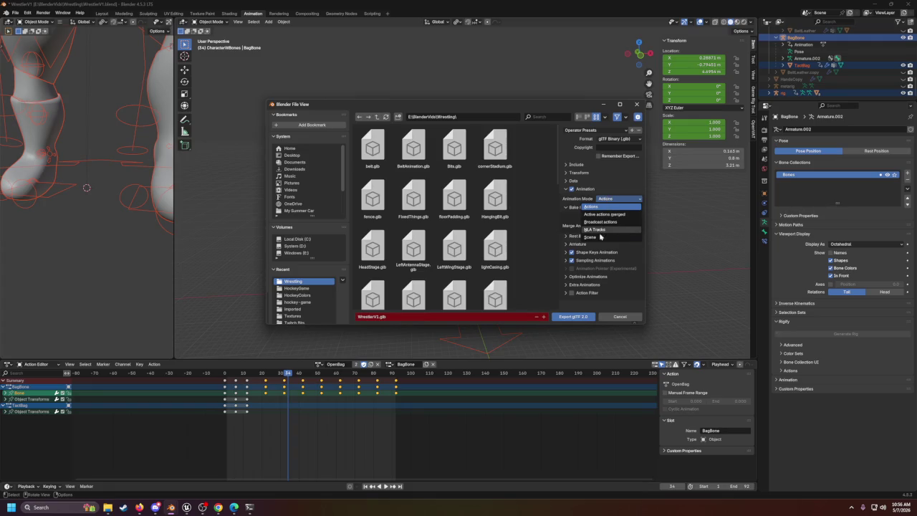
click(594, 208)
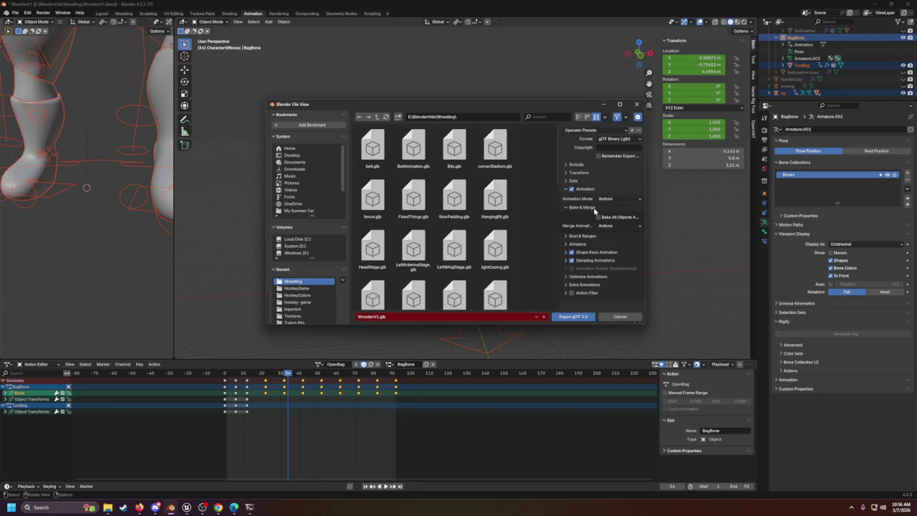
click(600, 226)
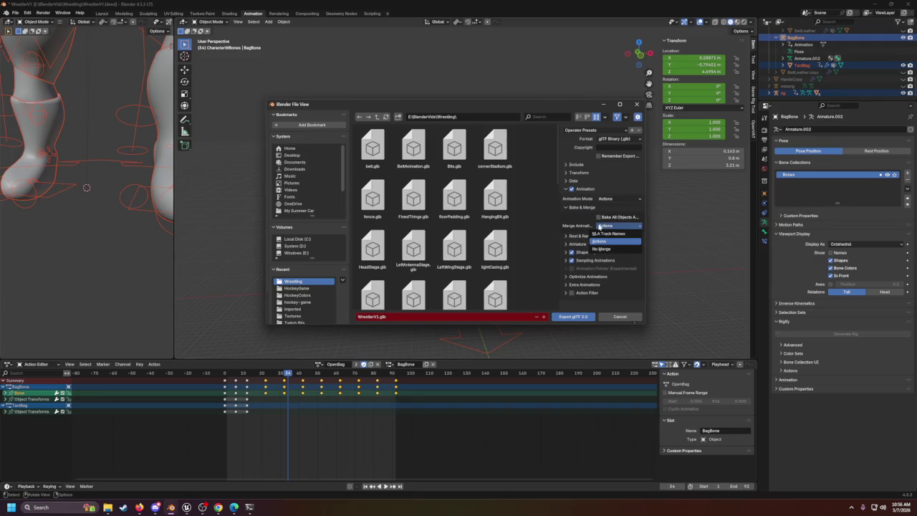
click(593, 246)
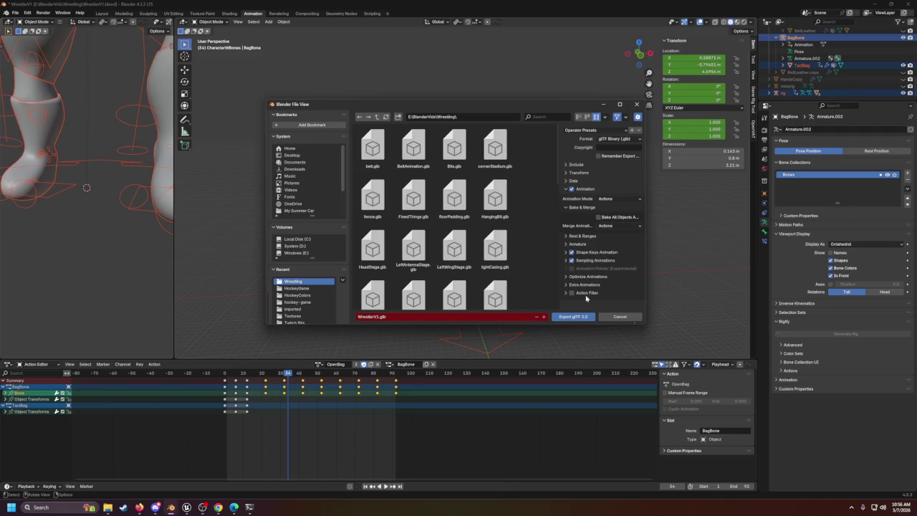
Step: Name the file WrestlerV1Bag.glb and export it
click(433, 318)
click(381, 316)
text(Bage)
key(BackSpace)
click(573, 318)
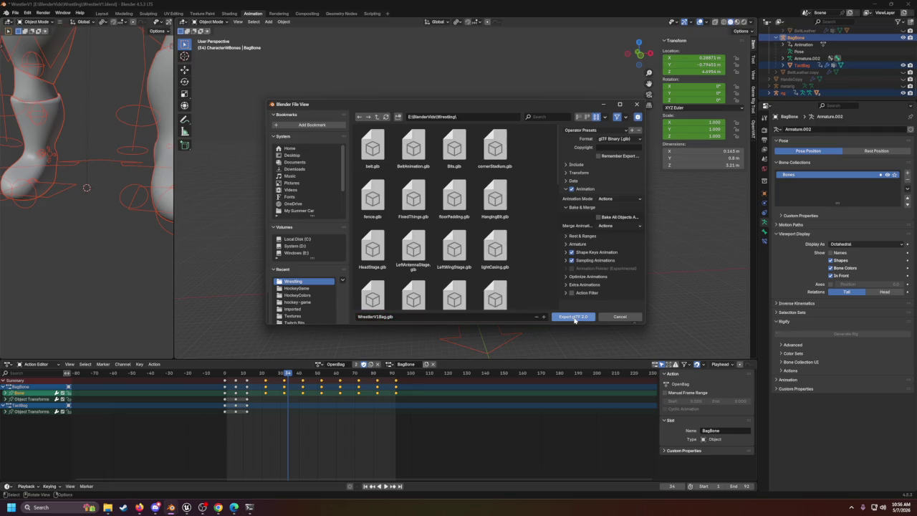
click(573, 318)
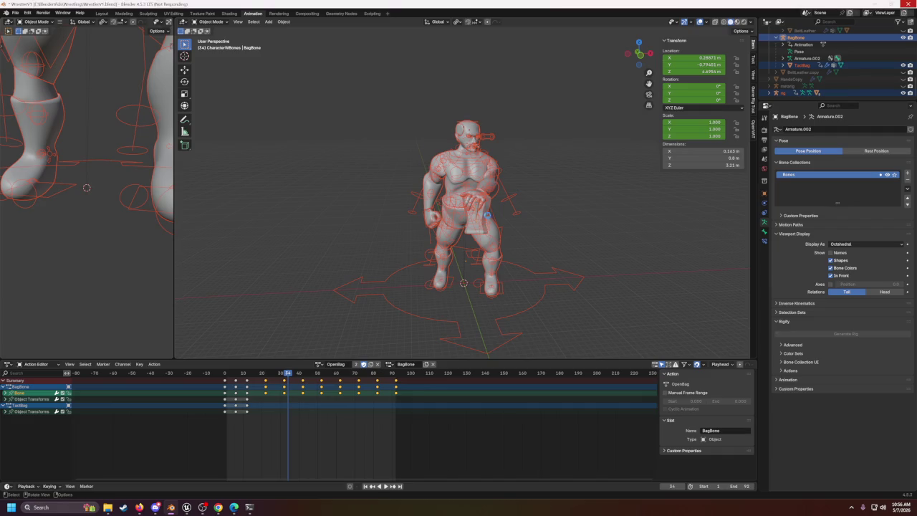
Step: Hide the rig and the CharacterWBones collection, leaving the TactBag bag selected
click(497, 165)
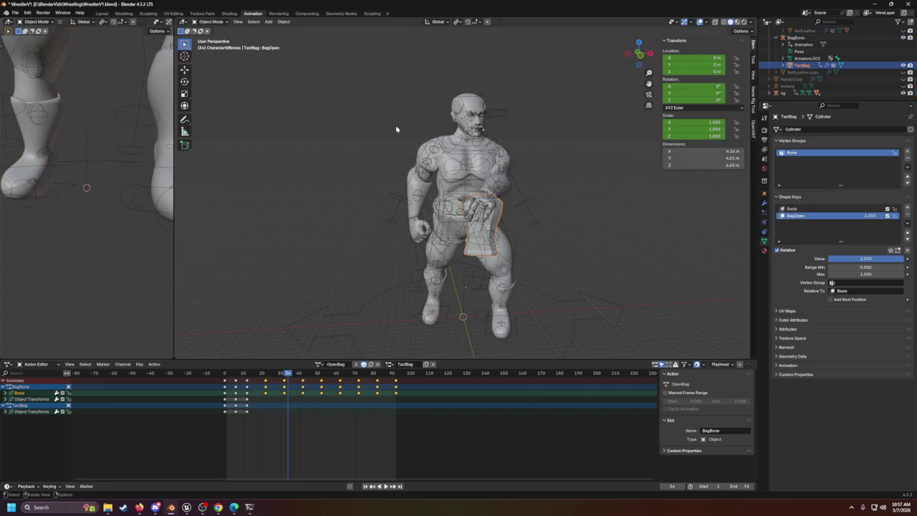
scroll(532, 212, up, 3)
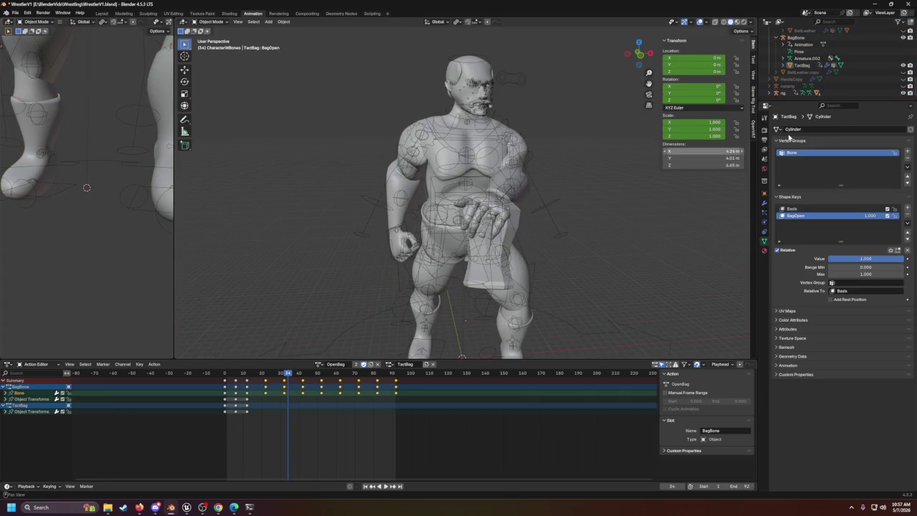
click(903, 94)
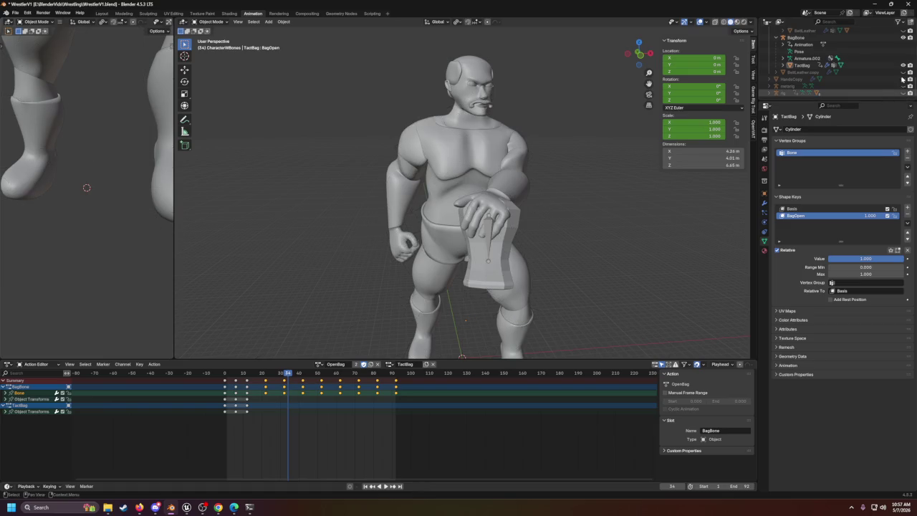
scroll(903, 79, down, 5)
scroll(902, 57, up, 6)
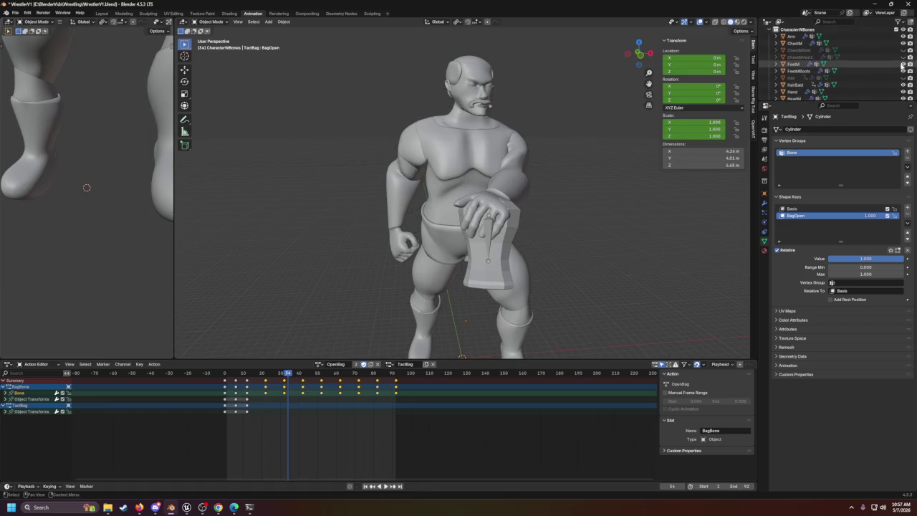
click(903, 30)
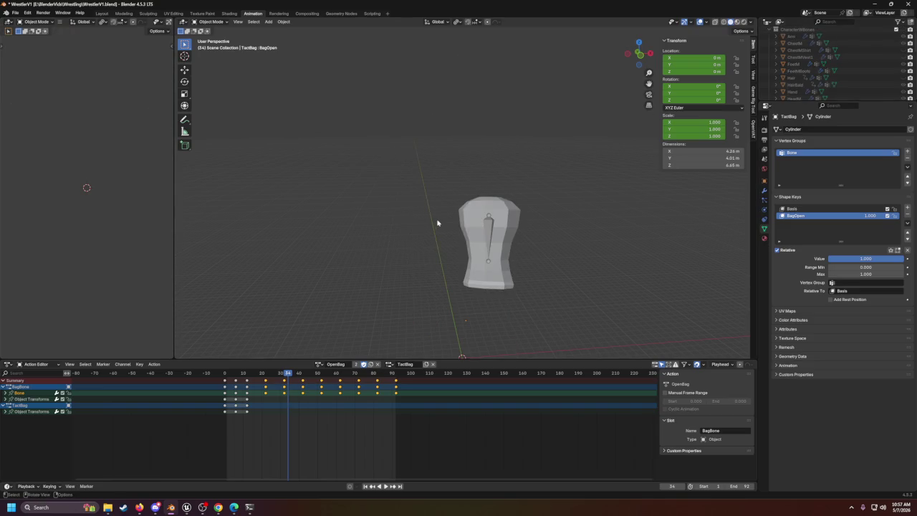
click(532, 295)
Step: Start a glTF 2.0 export named thumbTactBag.glb
click(15, 13)
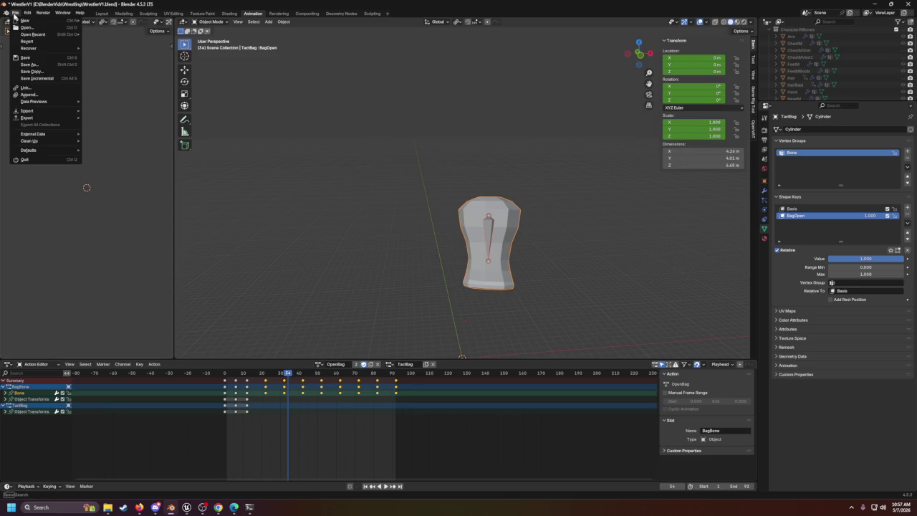
mouse_move(41, 118)
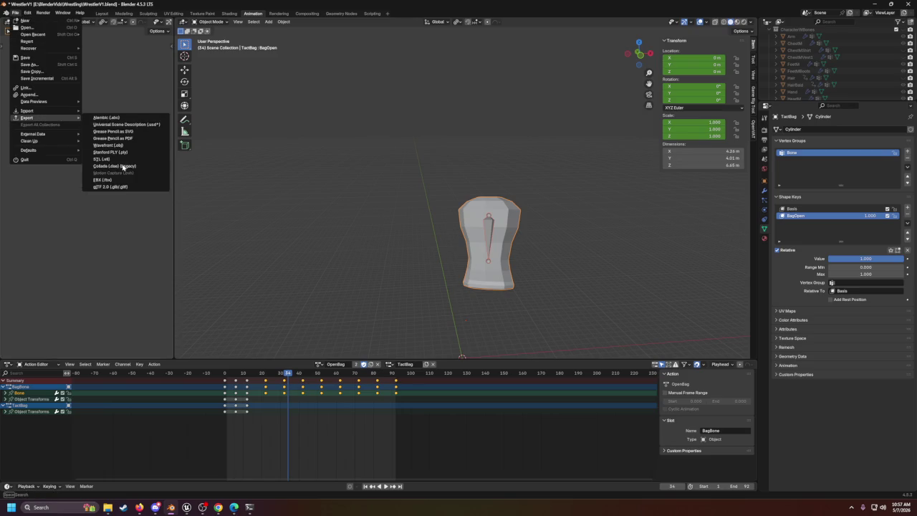
click(109, 188)
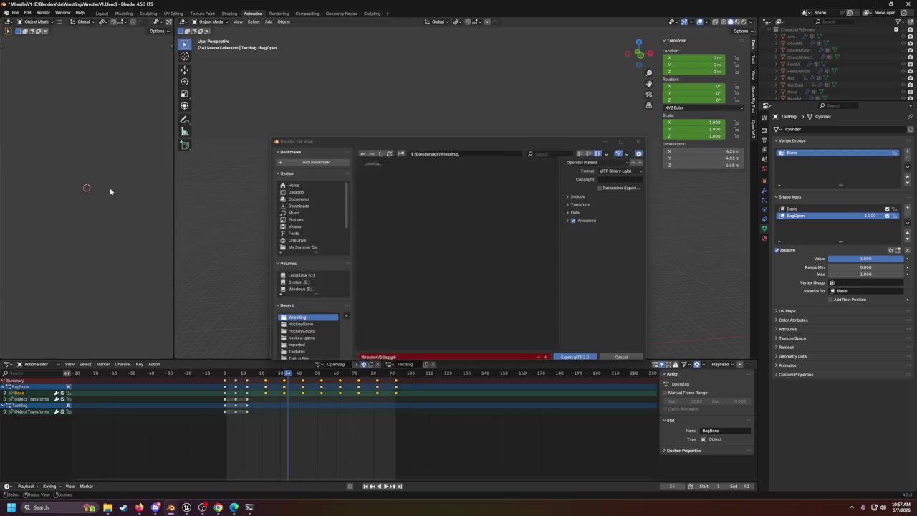
click(381, 354)
text(thumb)
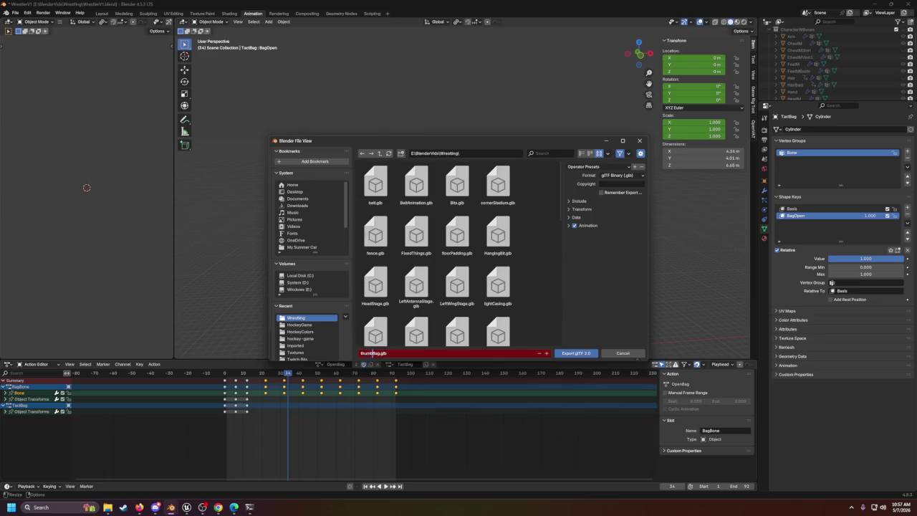
text(Tact)
key(Return)
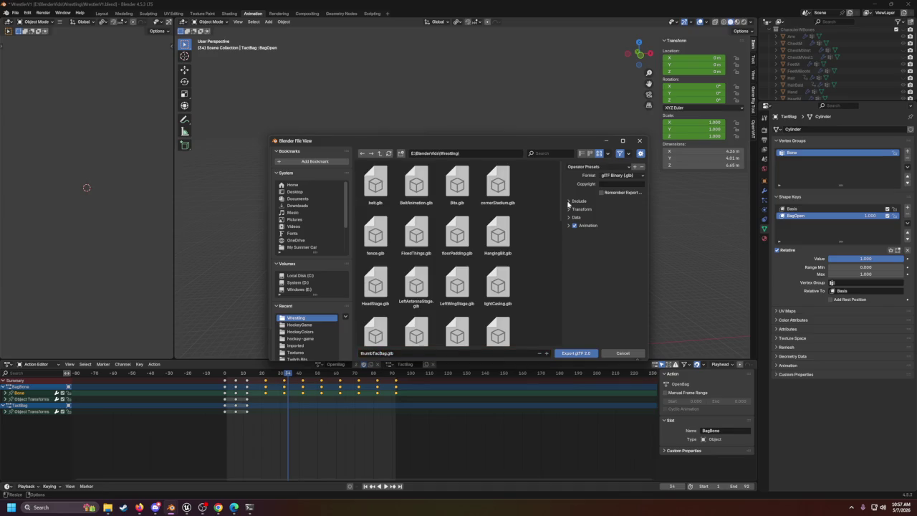
Step: Limit the export to selected objects and export thumbTactBag.glb
click(569, 201)
click(600, 211)
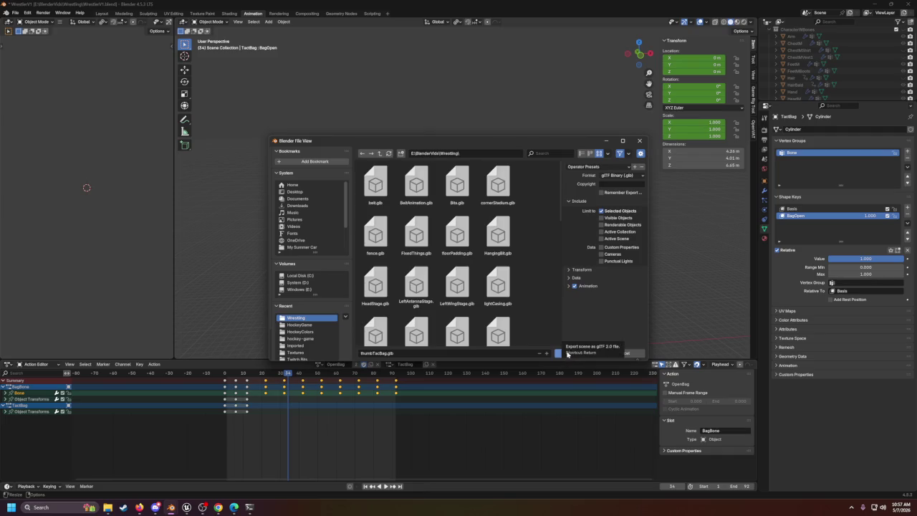
click(569, 269)
click(580, 289)
click(581, 305)
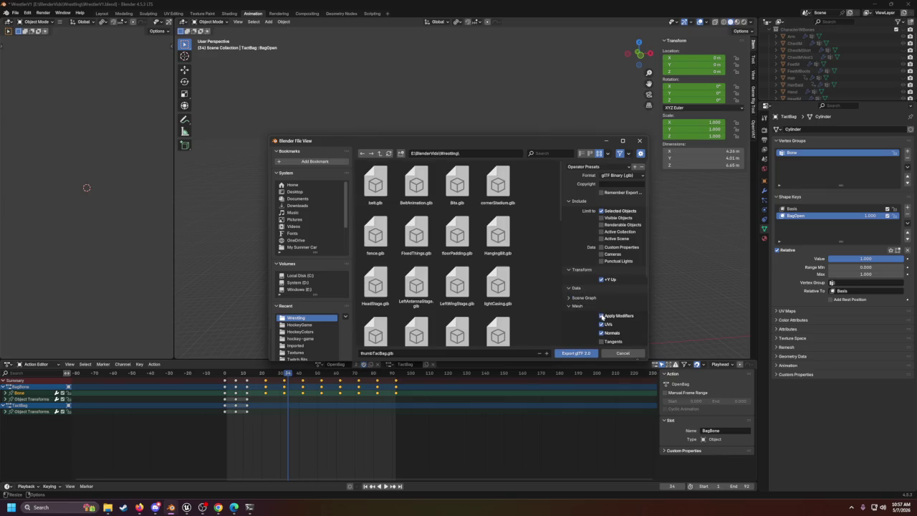
click(583, 353)
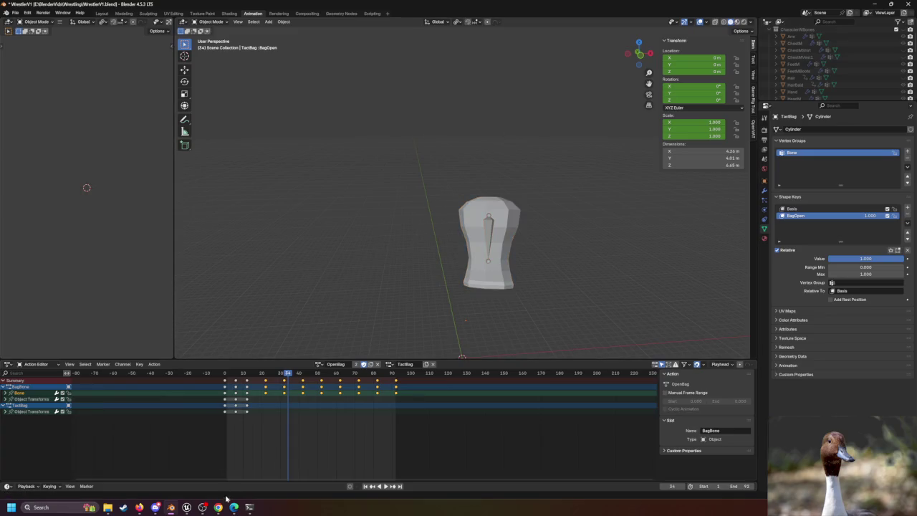
Step: Open a File Explorer window, move it aside, and return to the Unreal Editor
mouse_move(155, 506)
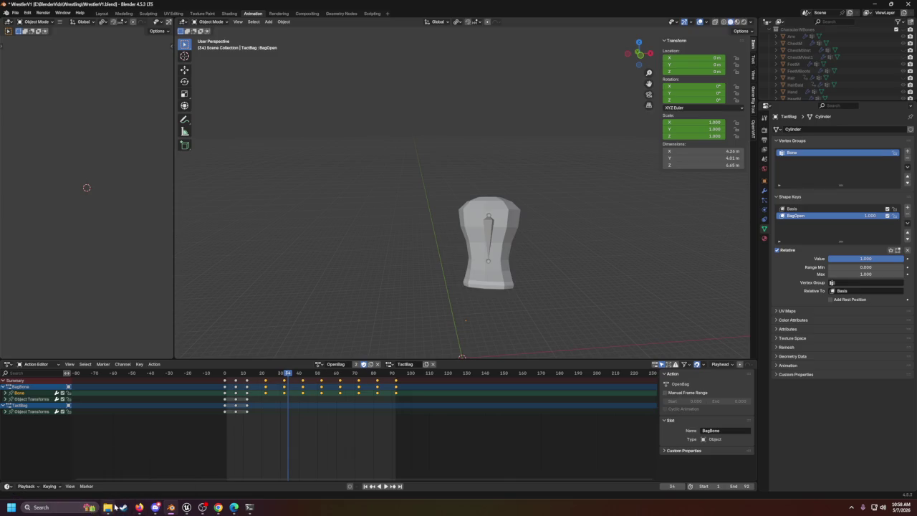
mouse_move(110, 509)
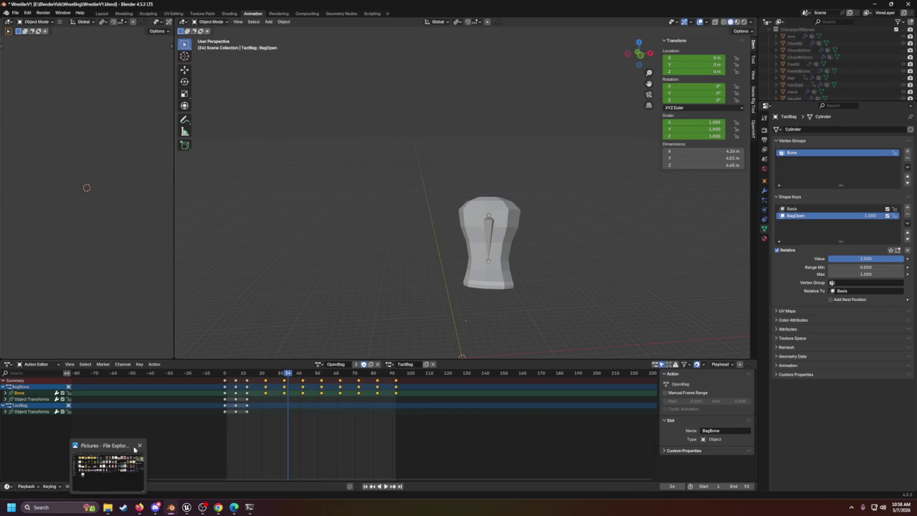
click(108, 506)
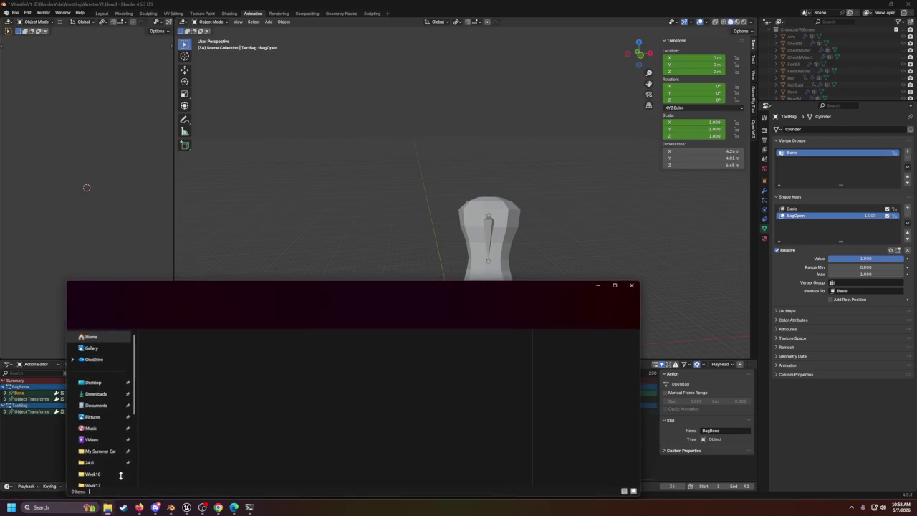
drag(207, 284, 916, 273)
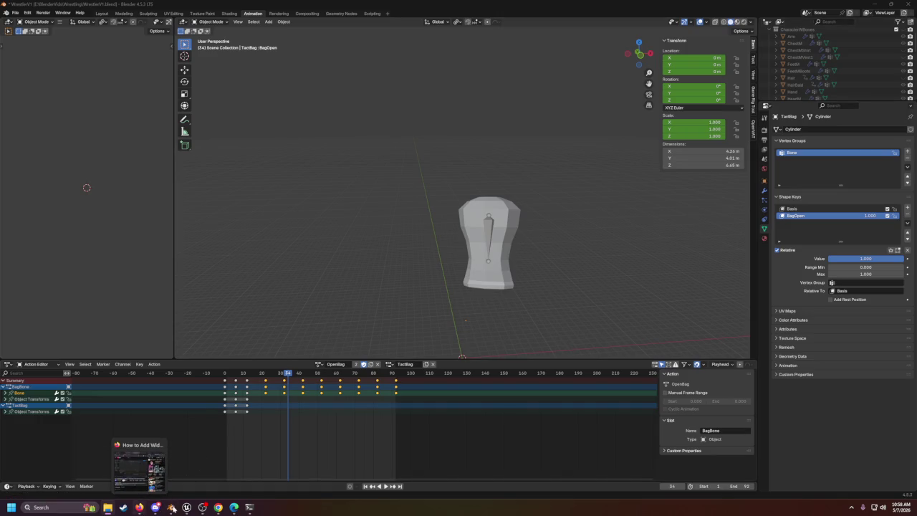
click(186, 507)
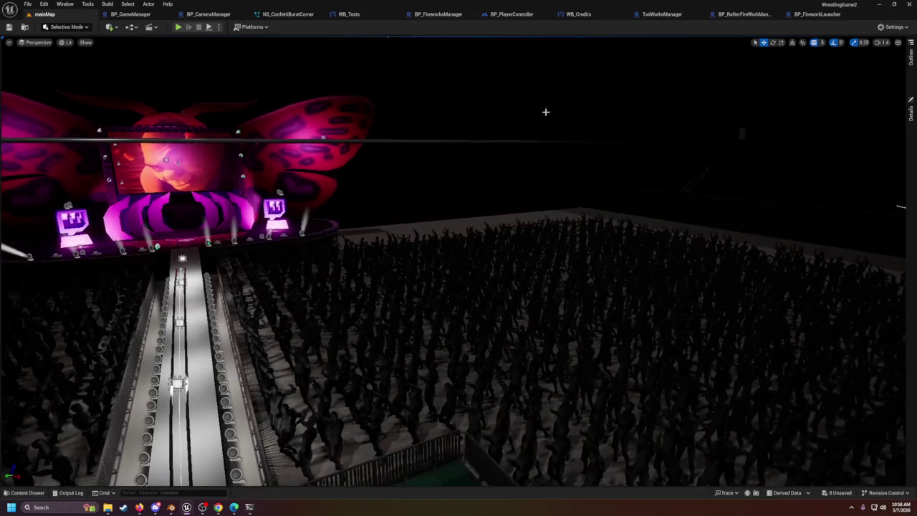
Step: Preview WB_Credits' Credits animation, then switch to the TwiWorksManager event graph
click(594, 16)
key(space)
click(459, 332)
scroll(454, 217, up, 2)
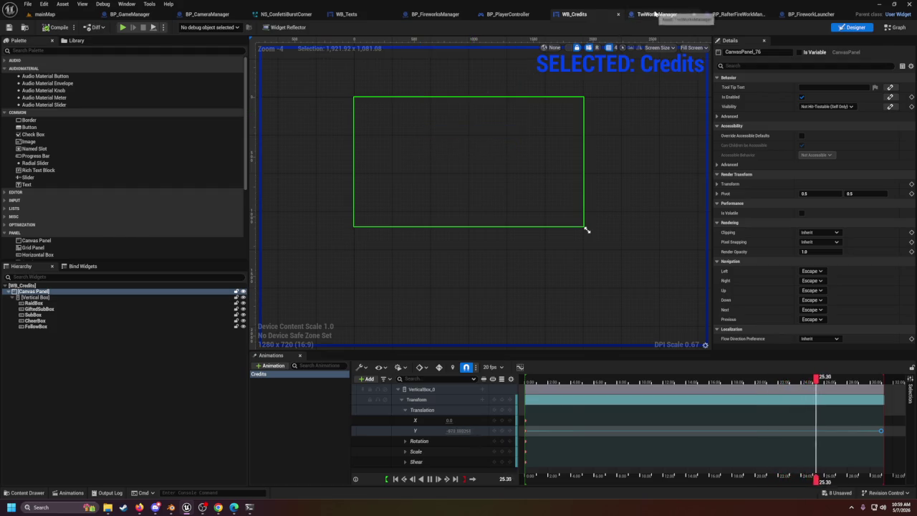
click(659, 15)
scroll(399, 203, down, 6)
scroll(514, 209, up, 2)
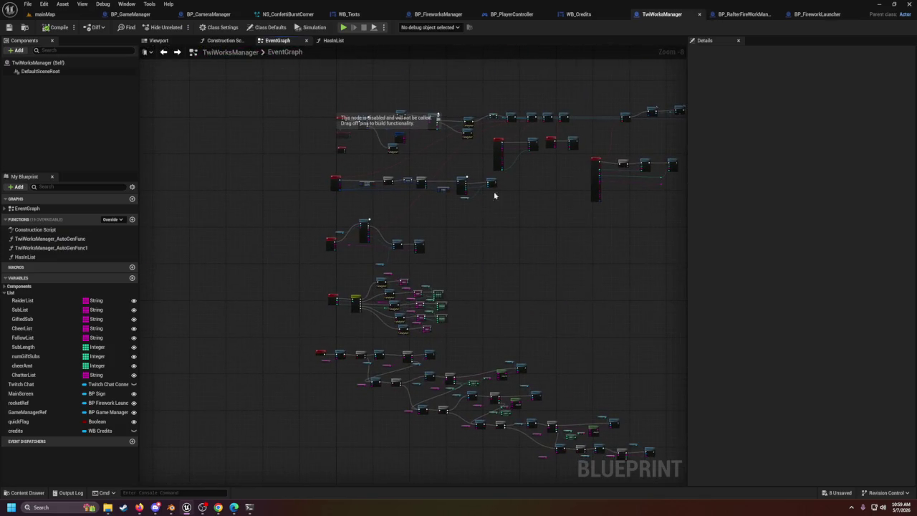
scroll(384, 304, up, 9)
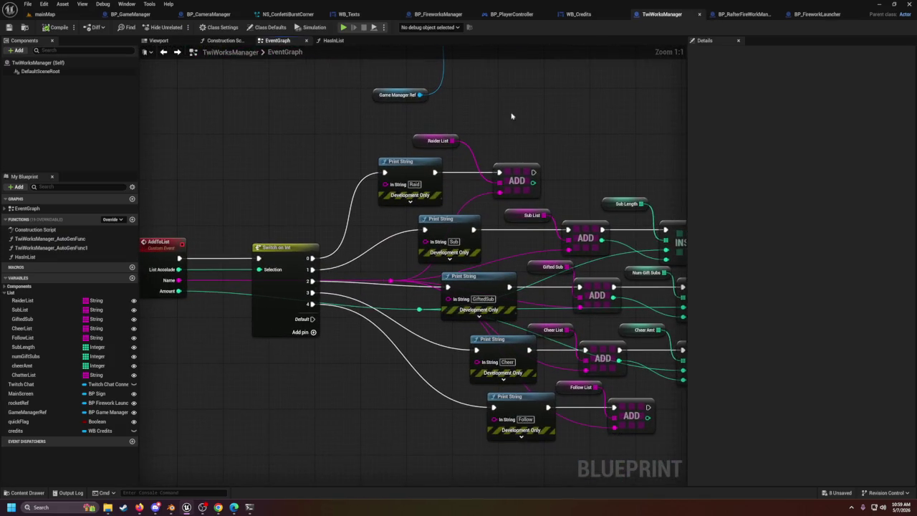
drag(524, 174, 521, 114)
click(432, 181)
drag(585, 127, 516, 119)
click(581, 161)
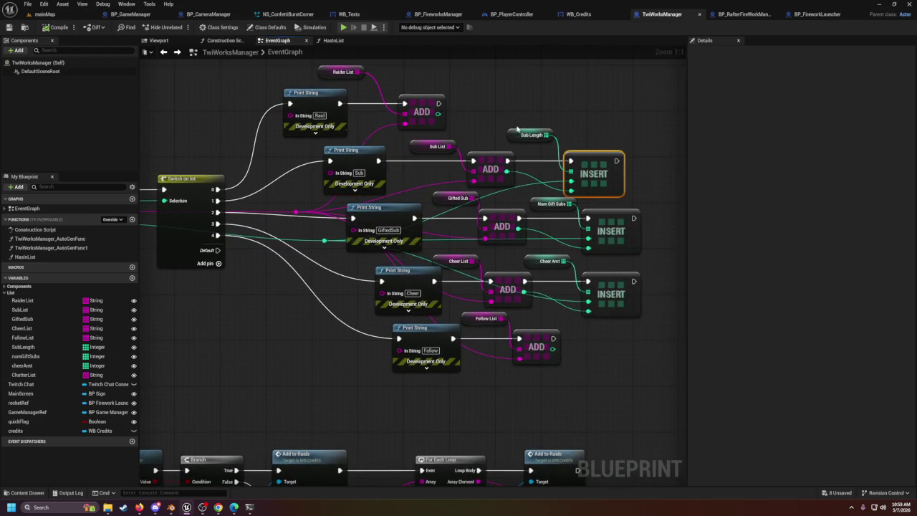
click(388, 220)
drag(388, 221, 402, 192)
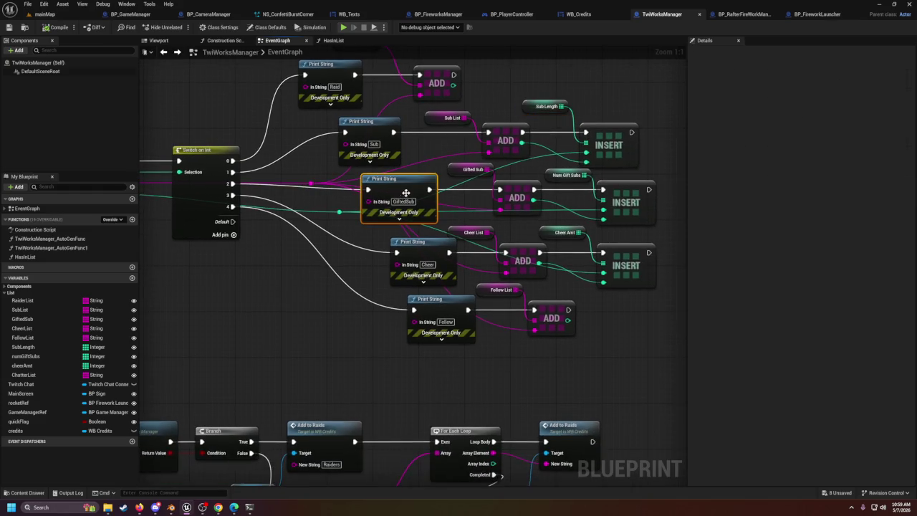
click(563, 175)
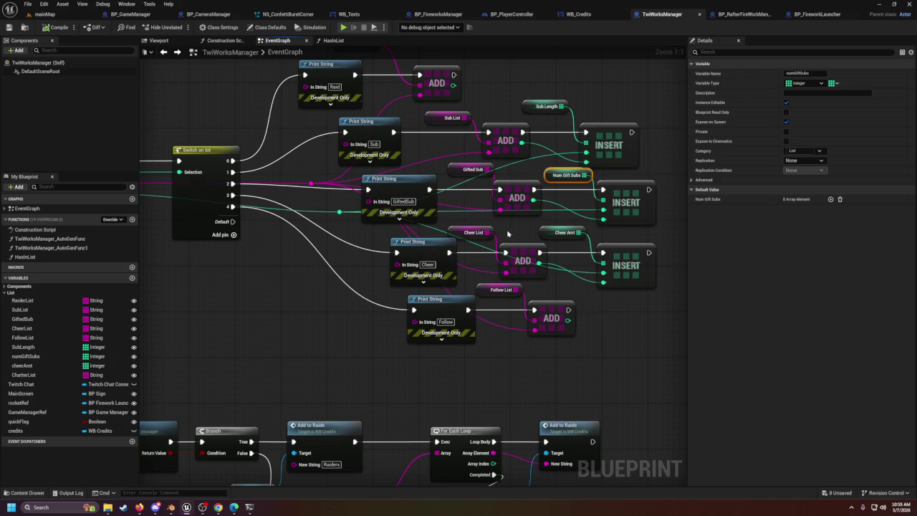
click(423, 249)
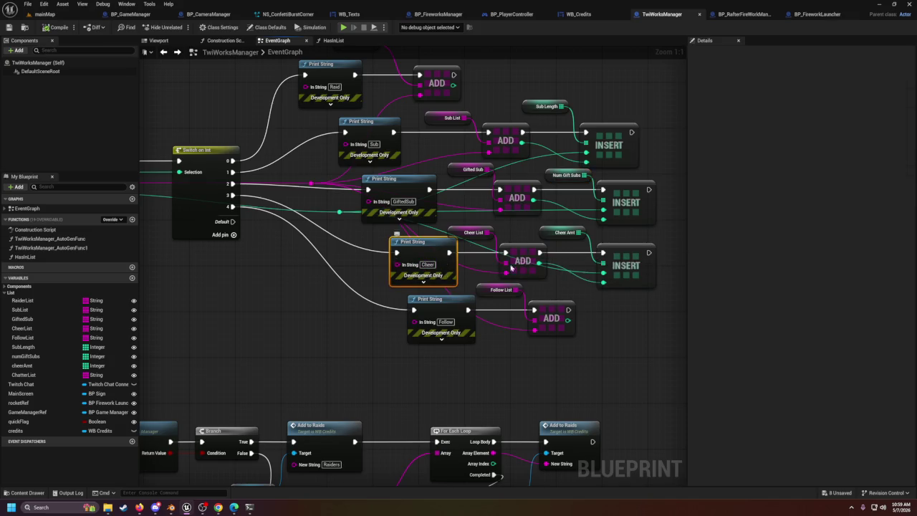
click(450, 317)
click(546, 309)
click(444, 310)
click(548, 315)
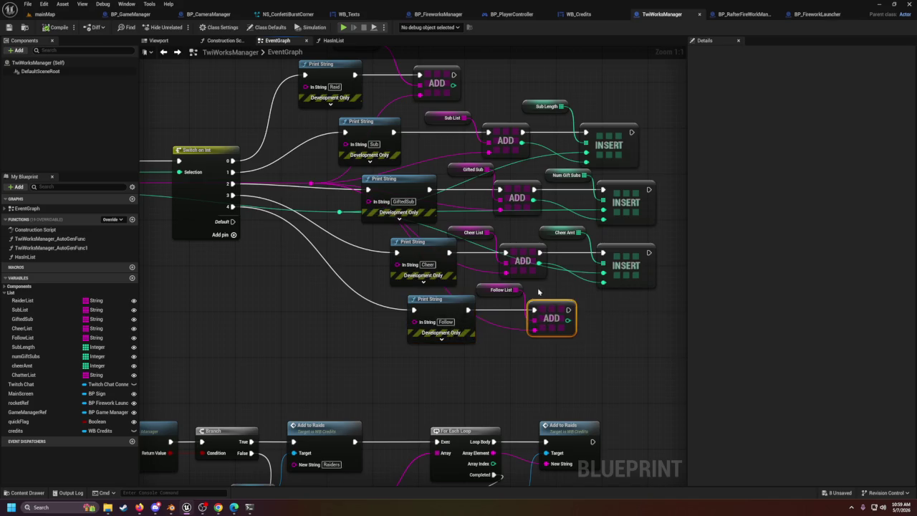
scroll(573, 270, down, 9)
scroll(555, 270, up, 3)
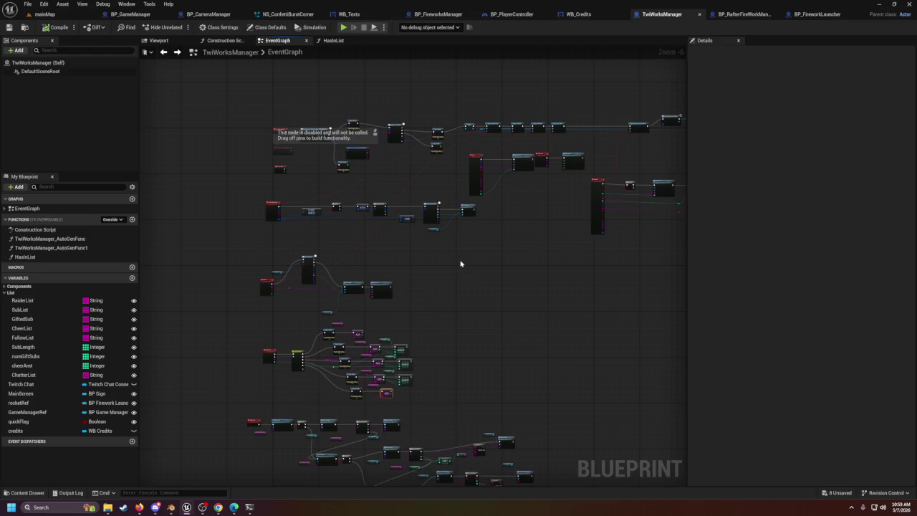
scroll(461, 263, up, 2)
mouse_move(489, 267)
mouse_down()
mouse_move(585, 177)
mouse_move(533, 93)
mouse_move(524, 96)
mouse_move(451, 274)
mouse_up()
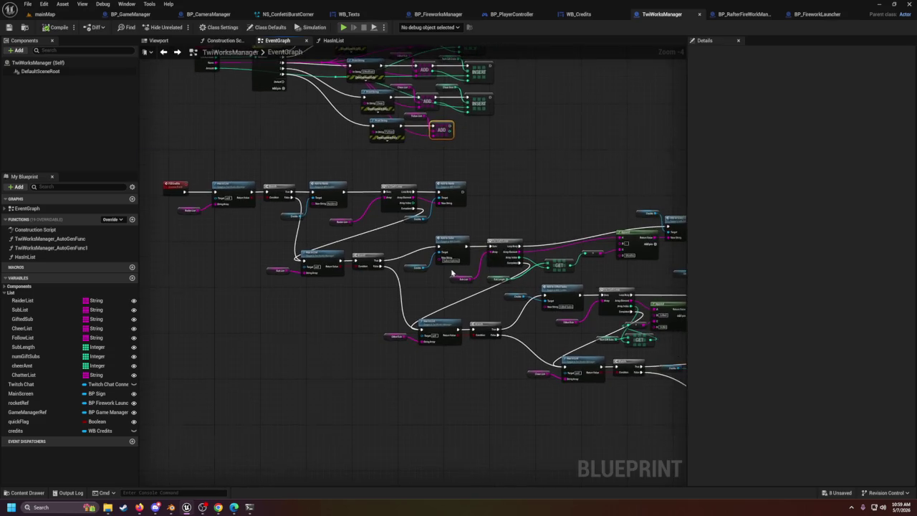
scroll(451, 274, up, 2)
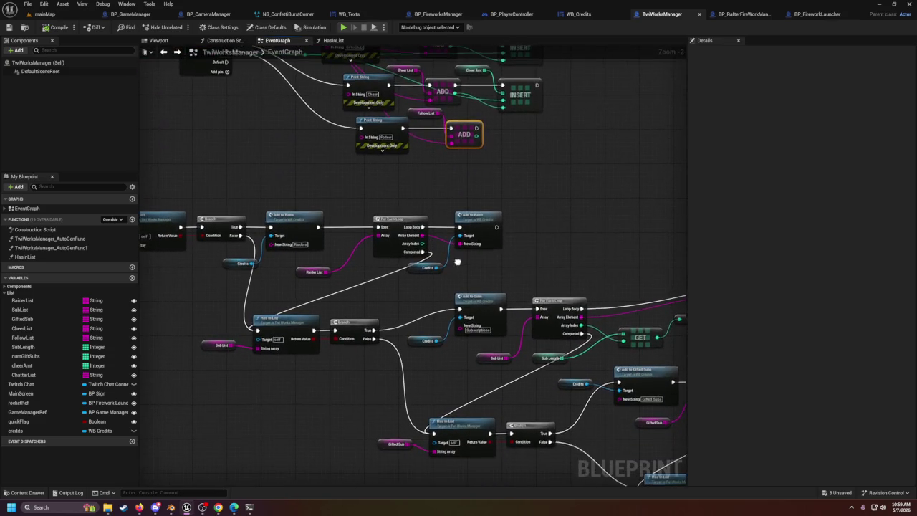
drag(287, 209, 366, 171)
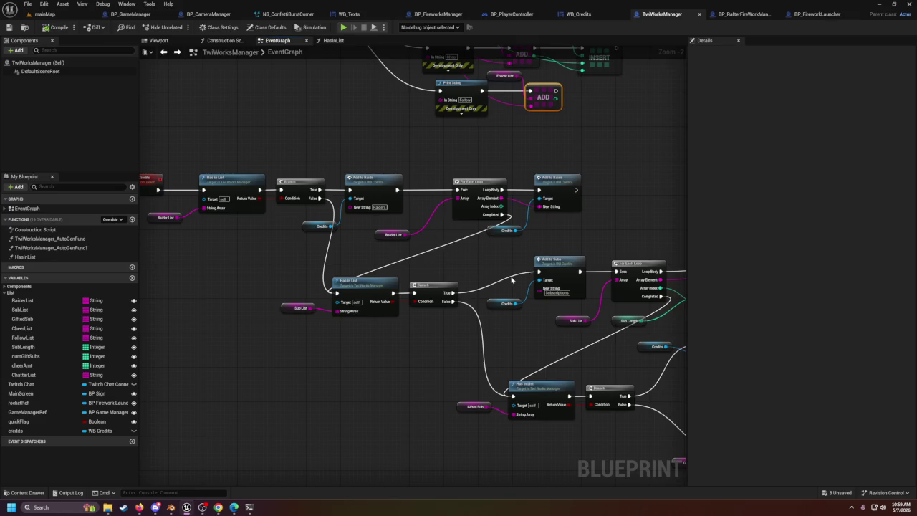
scroll(495, 272, down, 2)
mouse_move(410, 364)
mouse_down()
mouse_move(405, 402)
mouse_move(406, 337)
mouse_move(439, 228)
mouse_up()
scroll(459, 272, down, 2)
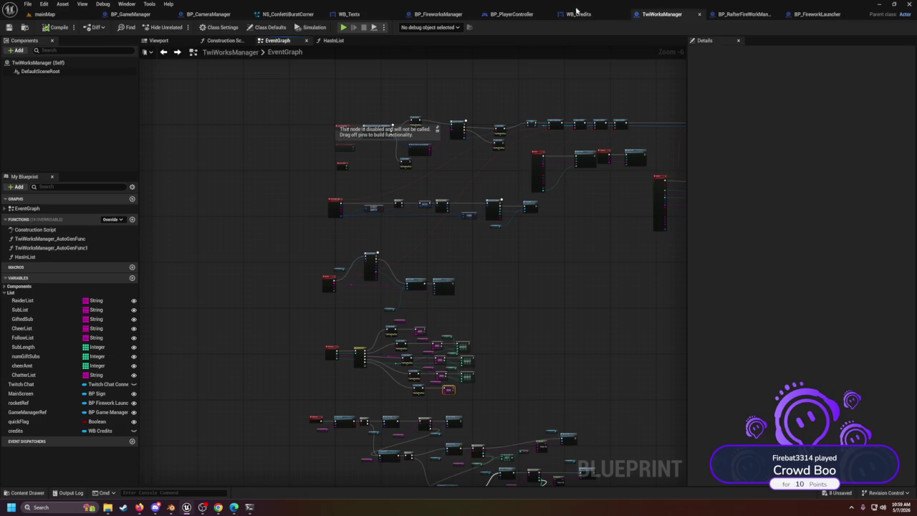
scroll(513, 188, up, 3)
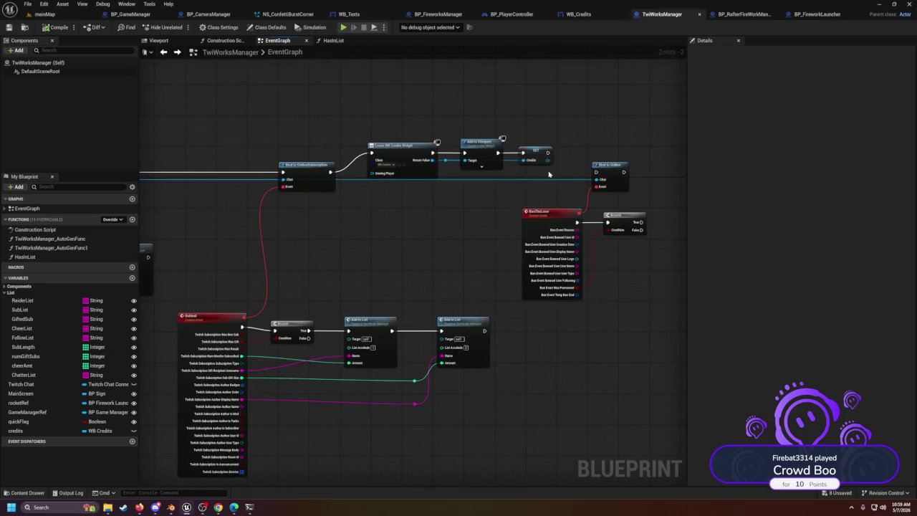
click(542, 157)
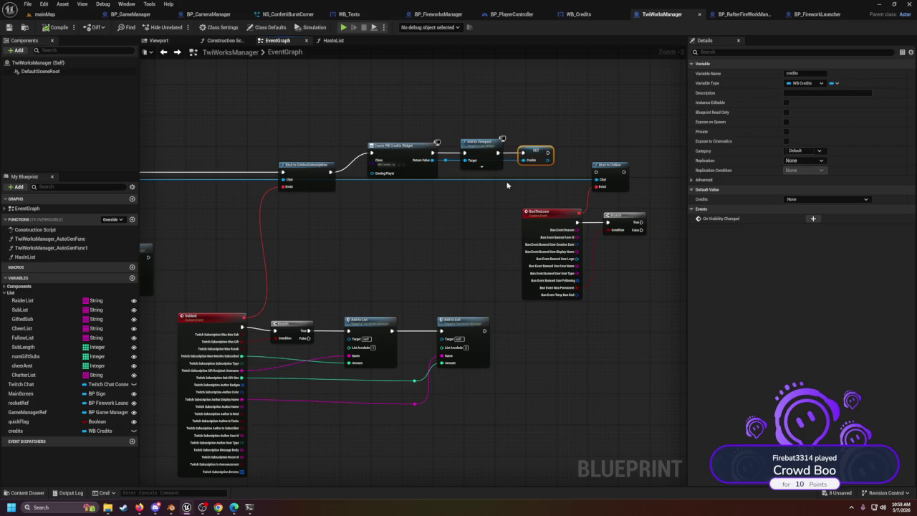
scroll(421, 233, down, 5)
scroll(479, 285, up, 3)
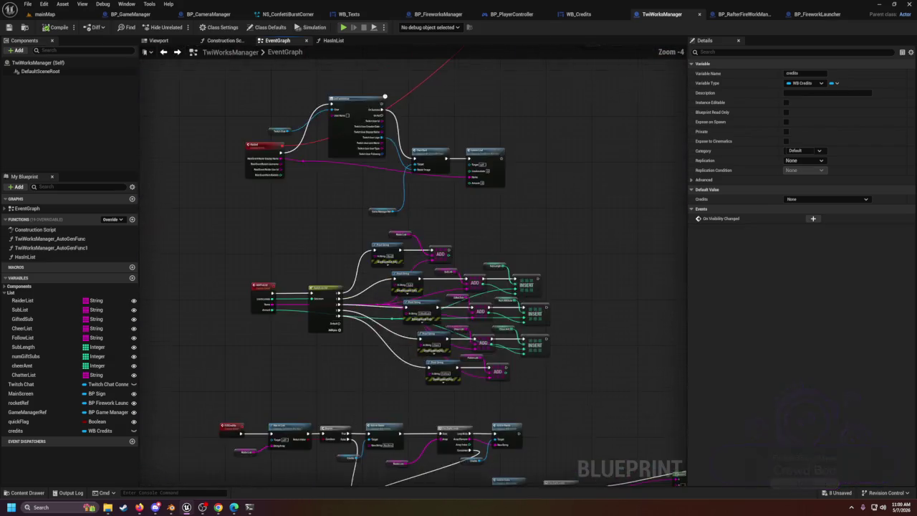
scroll(460, 314, down, 4)
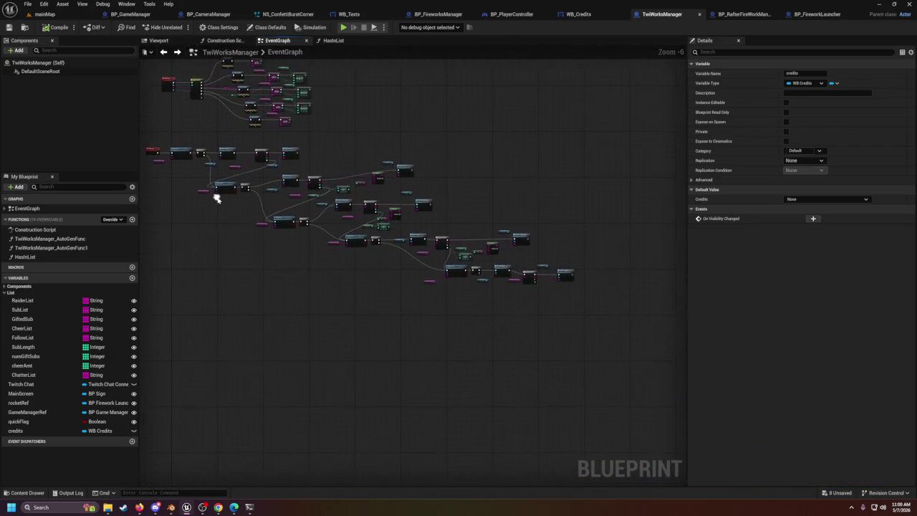
scroll(462, 251, up, 1)
scroll(462, 251, up, 3)
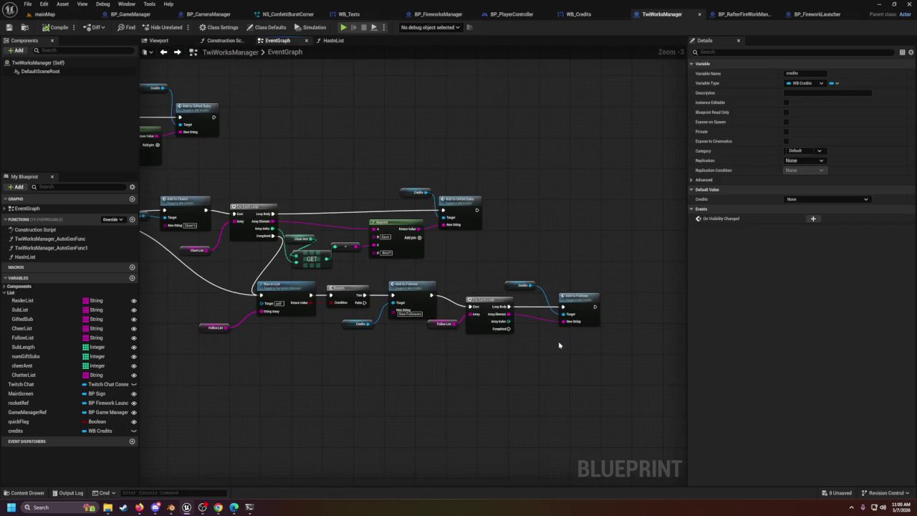
Step: Add a Credits getter and a Play Animation node wired from the loop's Completed output
mouse_move(508, 329)
mouse_down()
mouse_move(542, 383)
mouse_move(530, 374)
mouse_up()
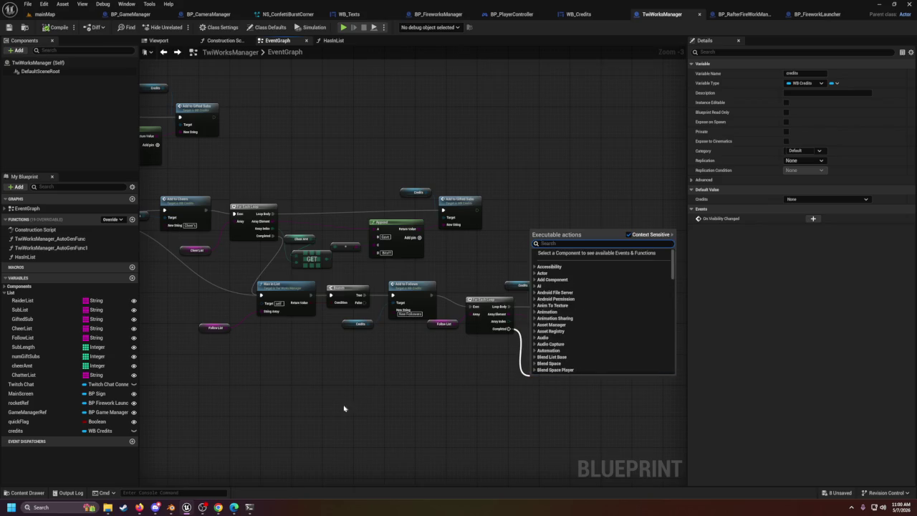
mouse_move(23, 432)
mouse_down()
mouse_move(418, 409)
mouse_move(507, 386)
mouse_up()
click(459, 407)
text(play)
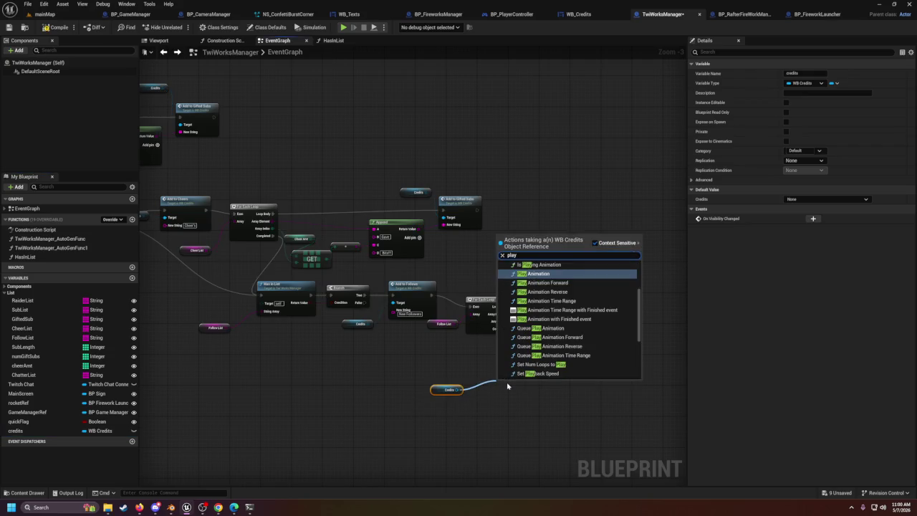
key(Return)
mouse_move(502, 382)
mouse_down()
mouse_move(557, 362)
mouse_move(546, 357)
mouse_up()
mouse_move(508, 329)
mouse_down()
mouse_move(532, 341)
mouse_move(545, 370)
mouse_up()
Step: Connect the Credits widget reference to Play Animation's Target input
scroll(504, 367, up, 3)
click(505, 320)
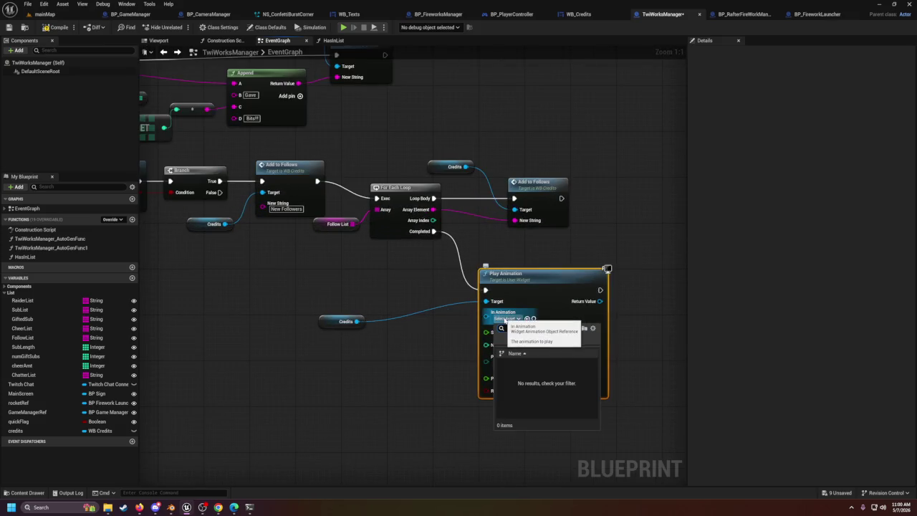
click(447, 352)
mouse_move(361, 323)
mouse_down()
mouse_move(501, 322)
mouse_move(443, 331)
mouse_up()
click(354, 358)
drag(357, 322, 487, 301)
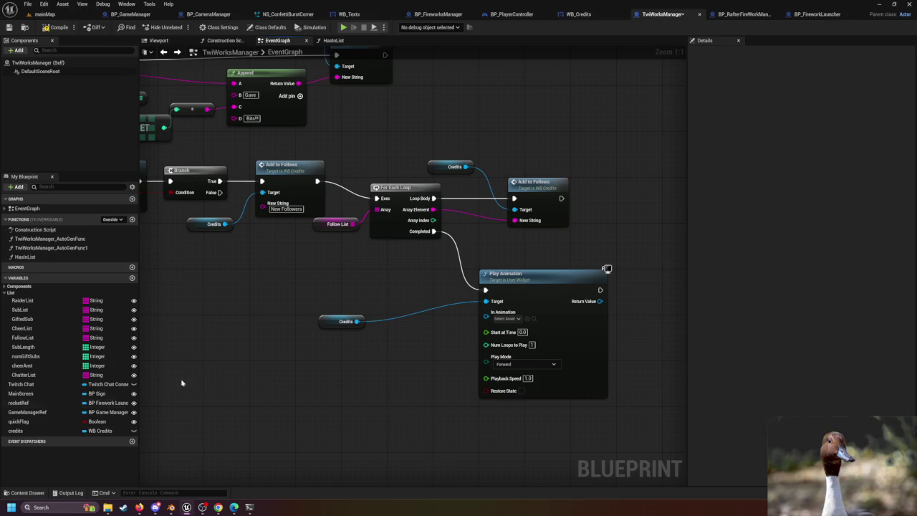
Step: Search the Credits widget's actions for 'anim' and browse the results
drag(357, 321, 364, 353)
text(an)
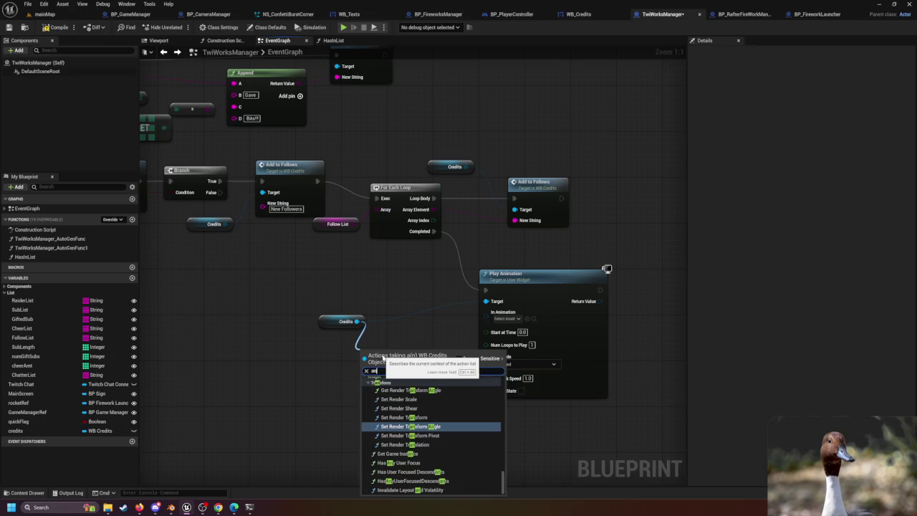
text(im)
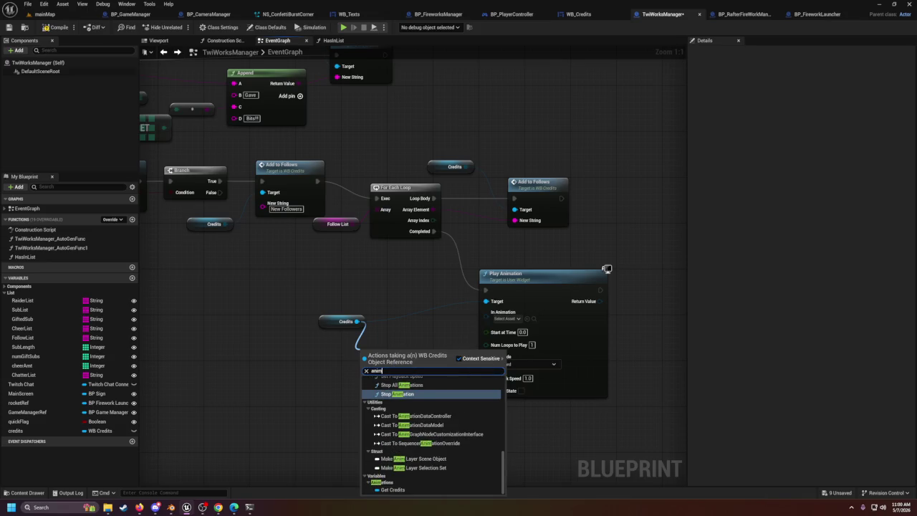
scroll(414, 419, up, 3)
scroll(414, 419, up, 5)
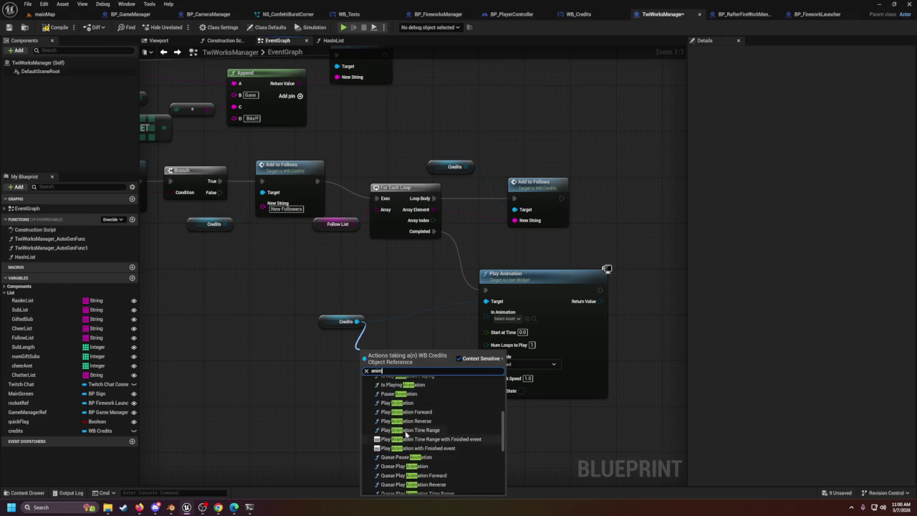
scroll(401, 405, up, 4)
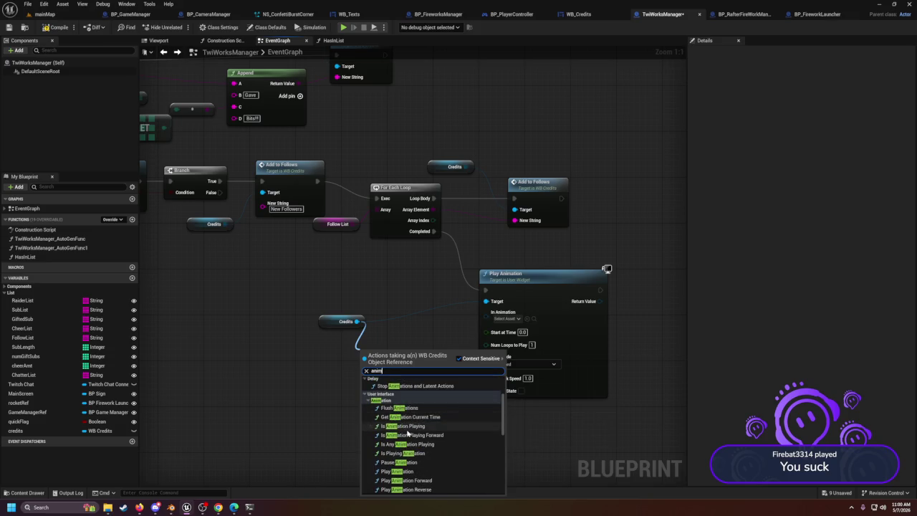
scroll(404, 433, down, 2)
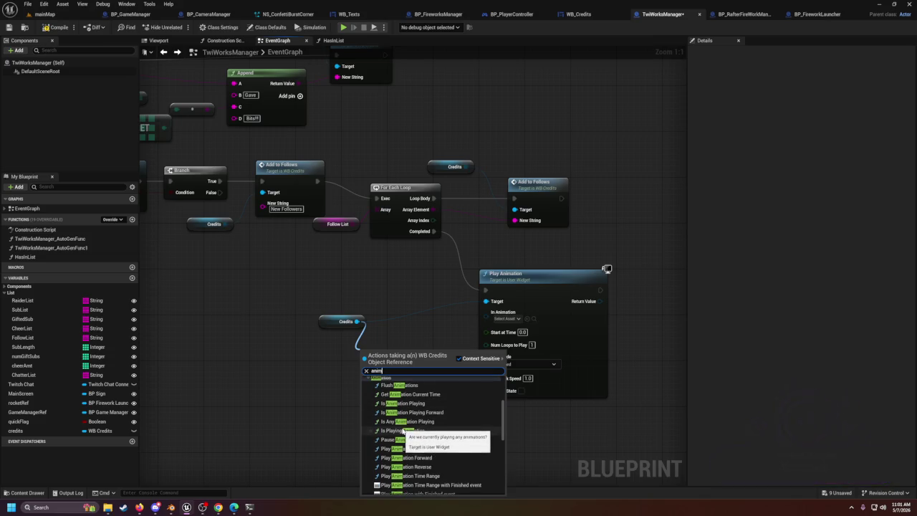
scroll(404, 430, down, 2)
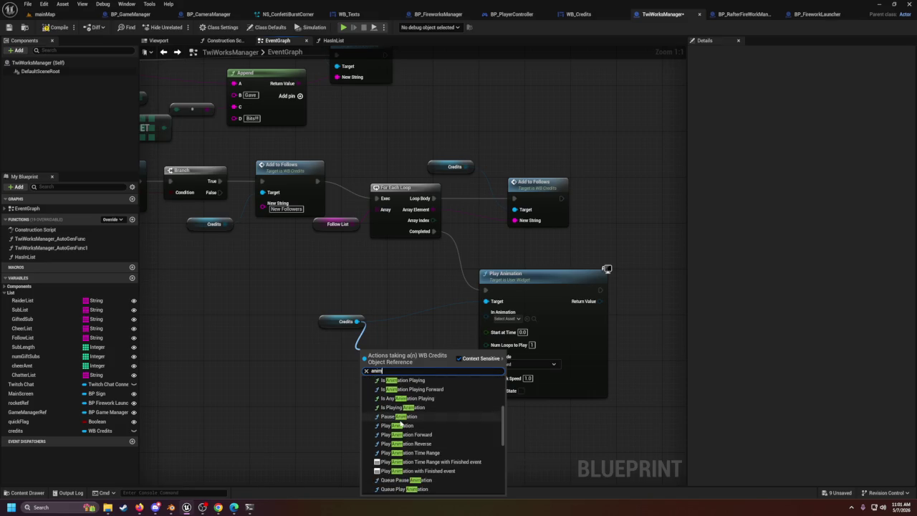
scroll(402, 423, down, 1)
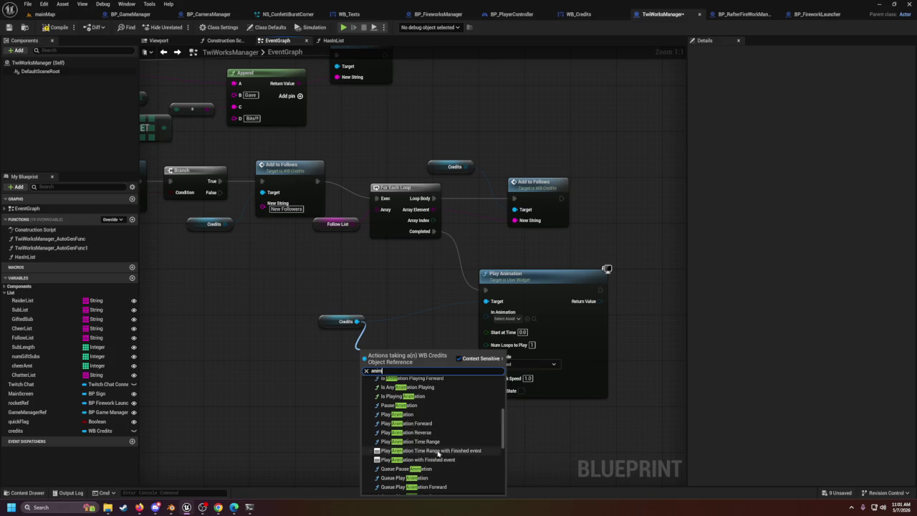
scroll(444, 469, down, 5)
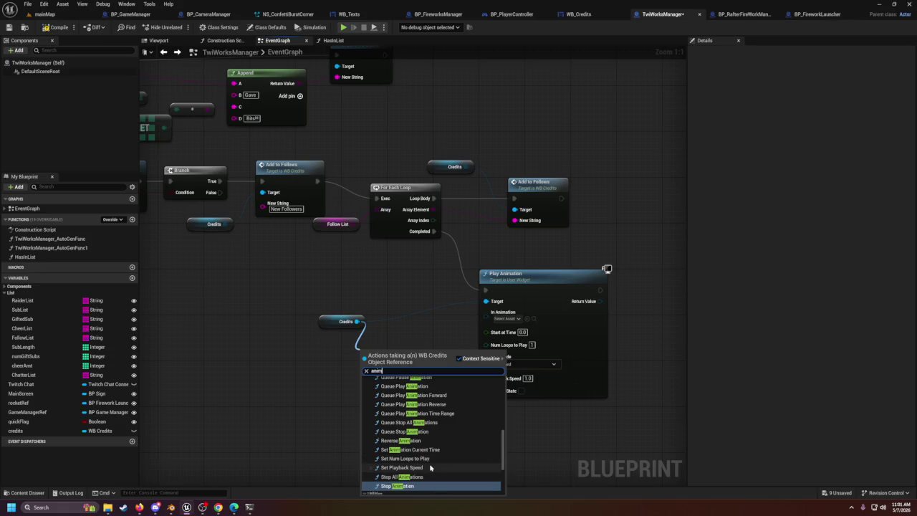
scroll(426, 473, down, 2)
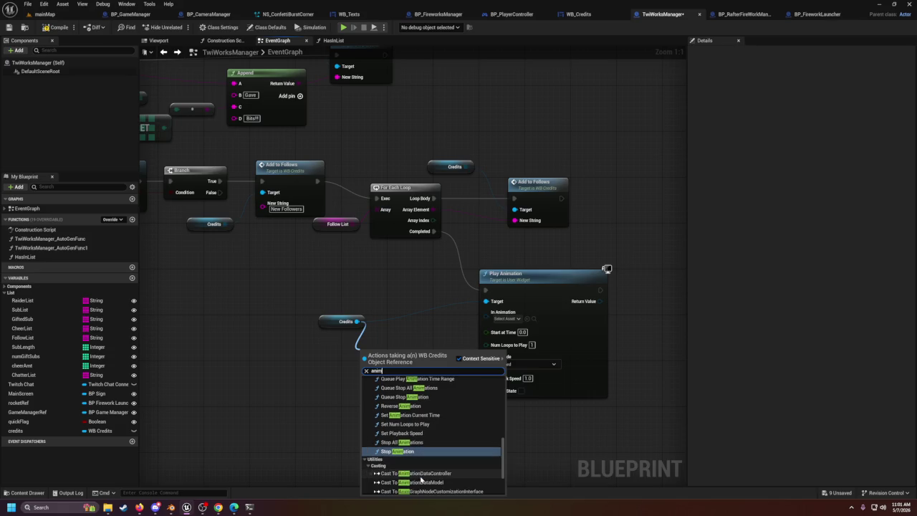
scroll(421, 480, down, 4)
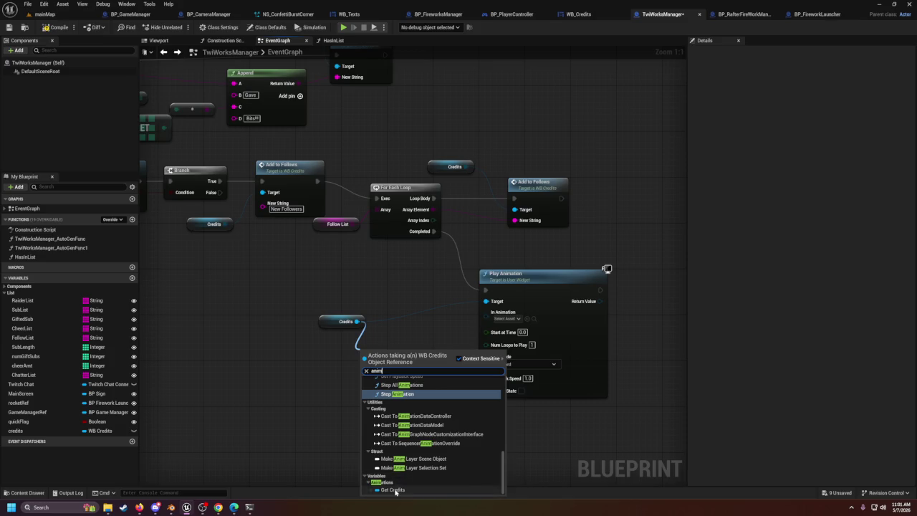
Step: Feed a Credits animation getter into Play Animation's In Animation pin, then open WB_Texts
click(388, 489)
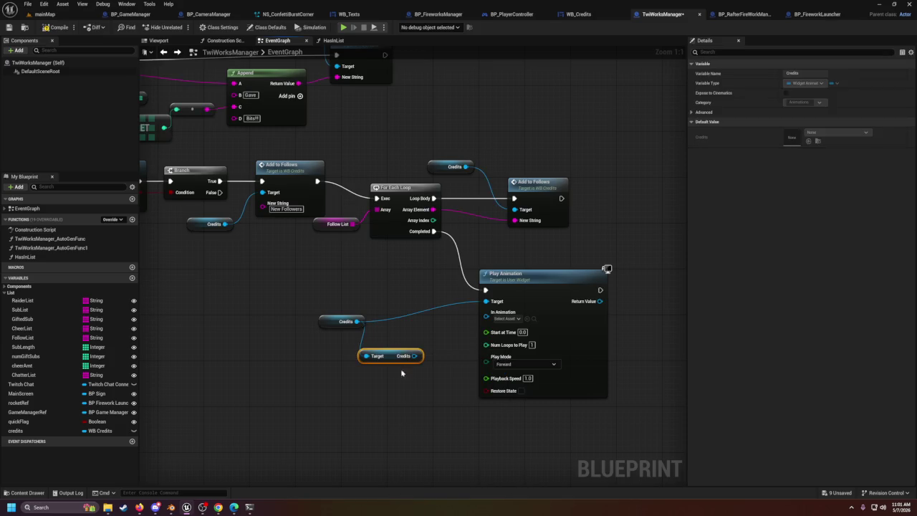
mouse_move(414, 355)
mouse_down()
mouse_move(458, 338)
mouse_move(487, 313)
mouse_up()
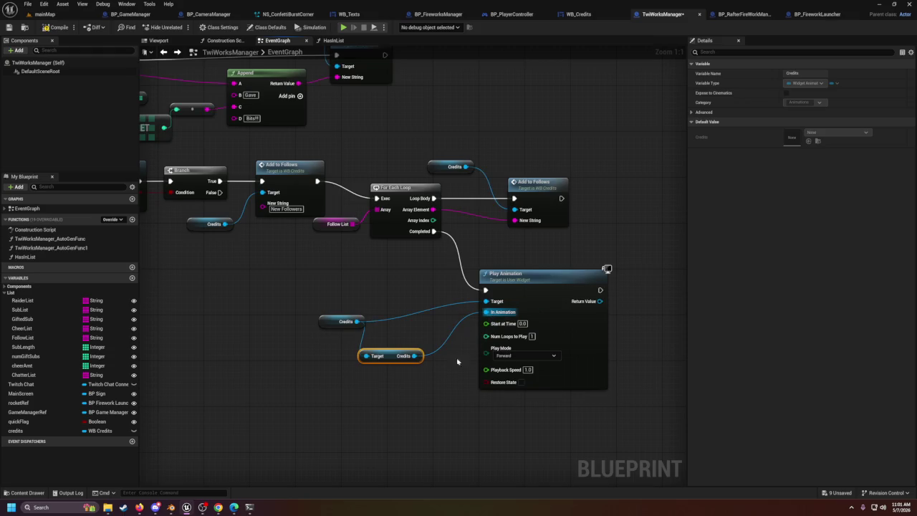
click(411, 379)
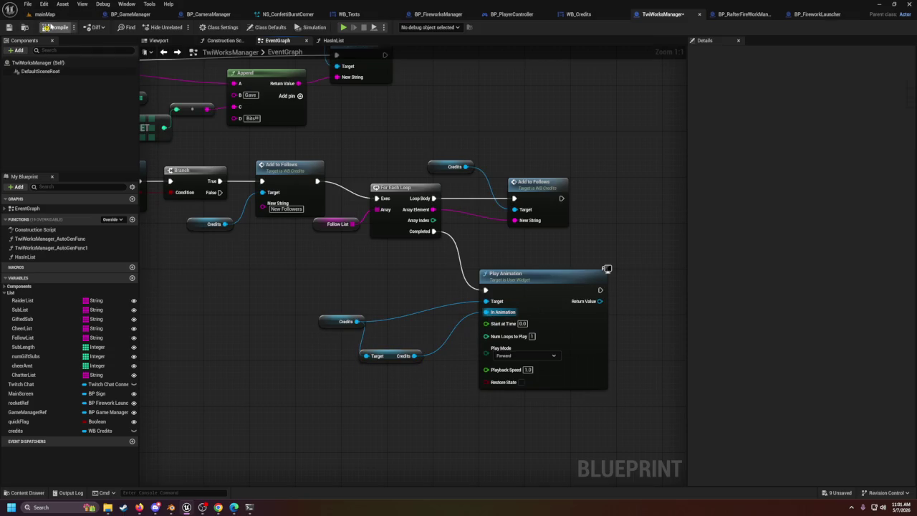
click(359, 14)
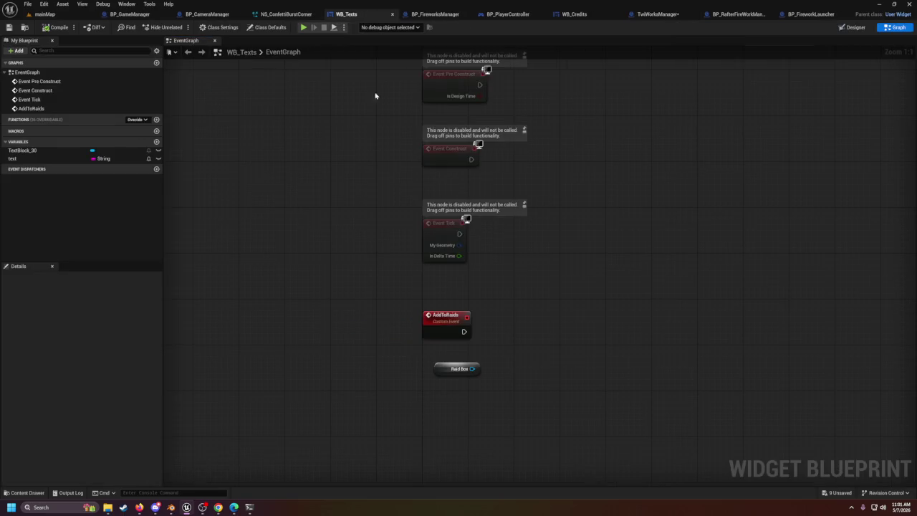
Step: Look over WB_Credits and BP_RafterFireWorkManager, then return to TwiWorksManager's EventGraph
click(510, 14)
click(577, 15)
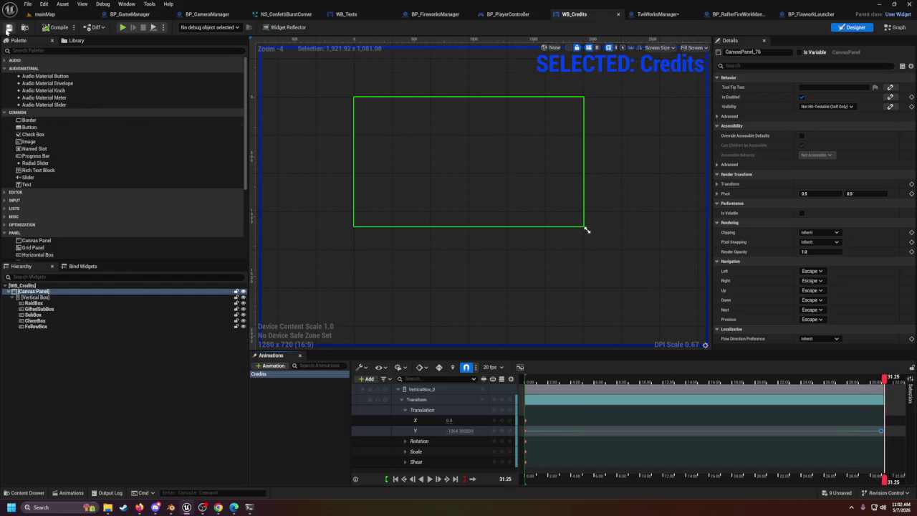
click(739, 14)
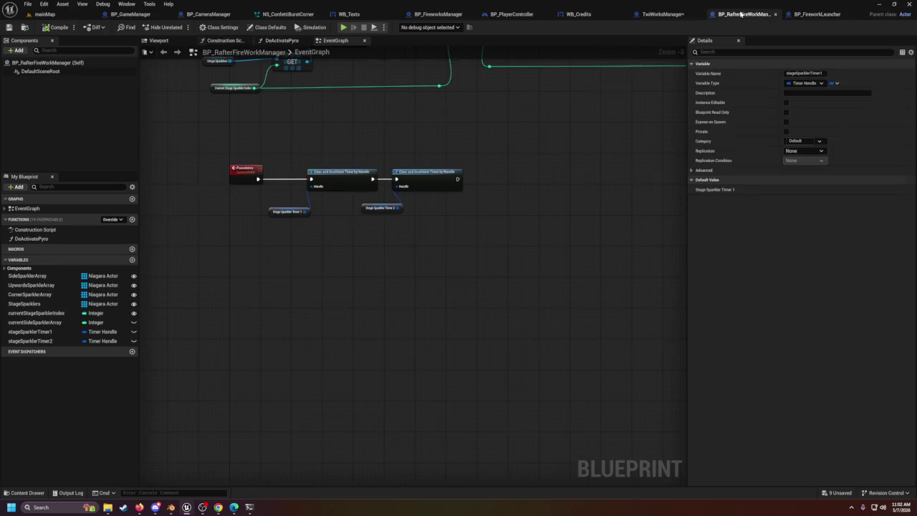
click(657, 16)
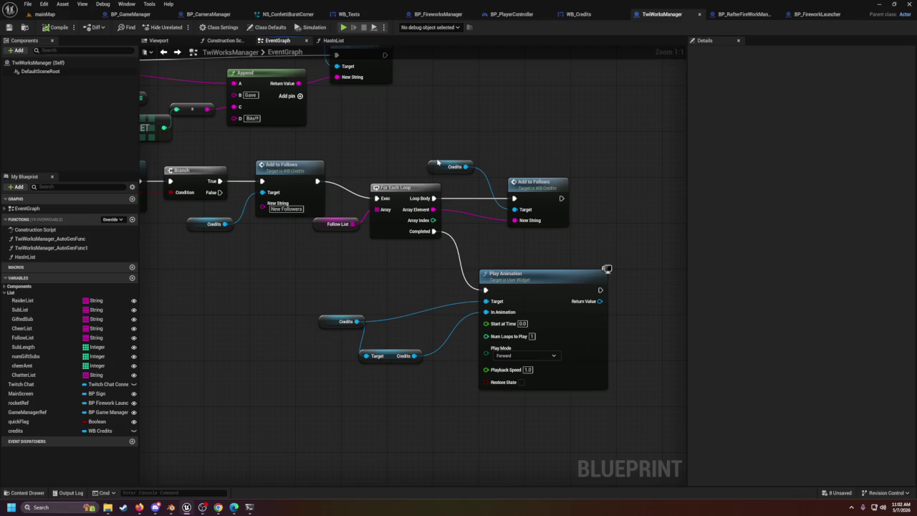
scroll(437, 163, down, 6)
scroll(531, 348, up, 3)
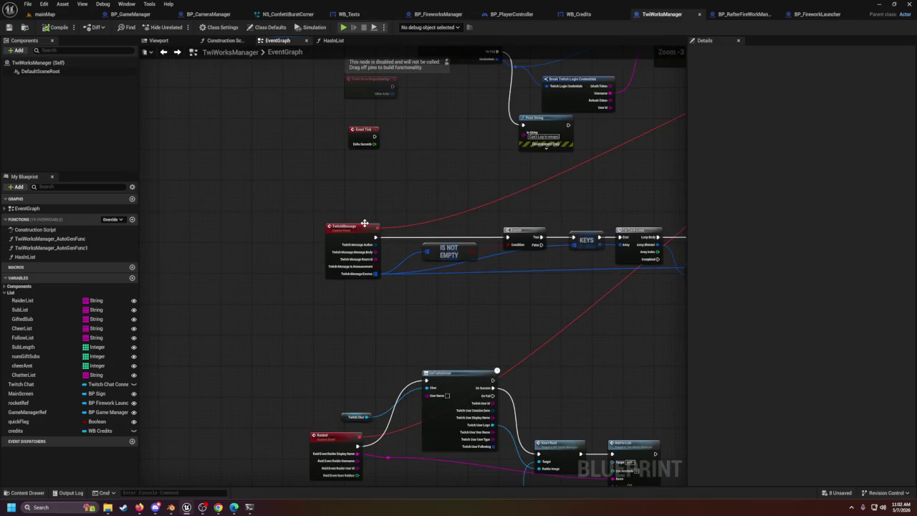
scroll(354, 225, down, 3)
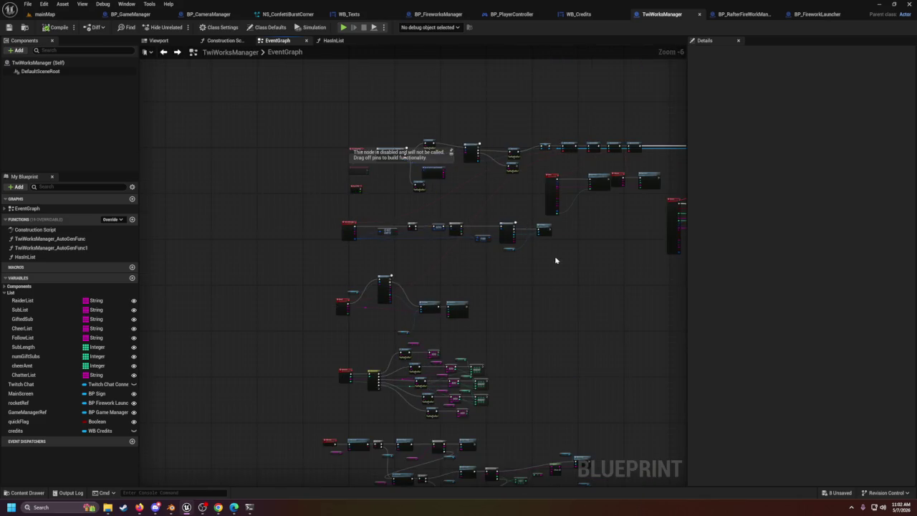
scroll(467, 260, up, 4)
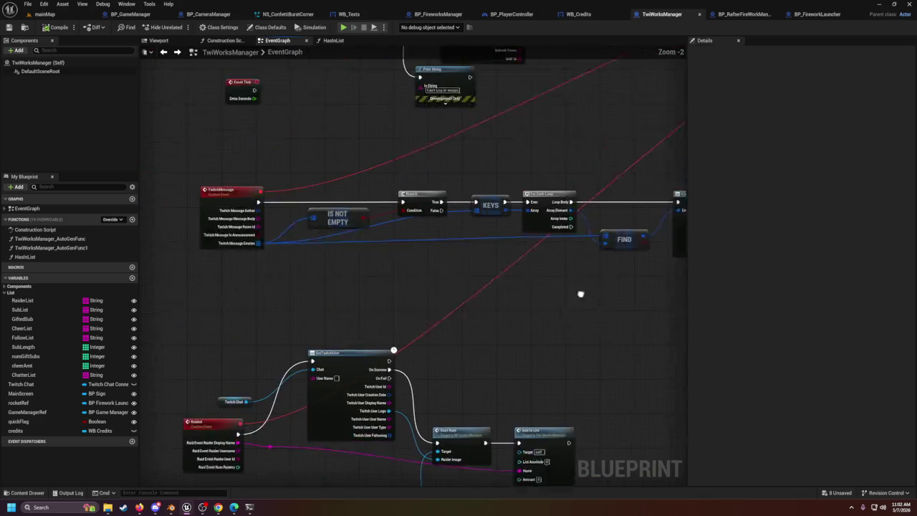
drag(525, 252, 186, 252)
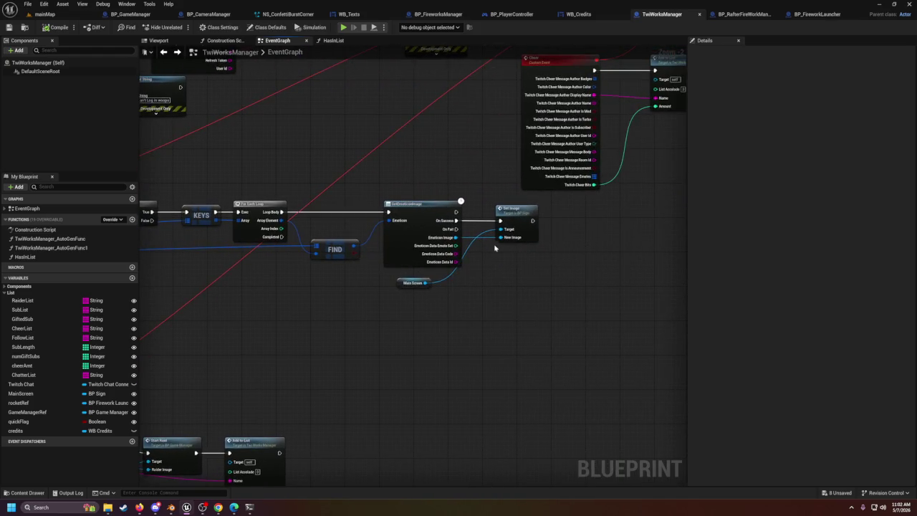
drag(510, 250, 428, 243)
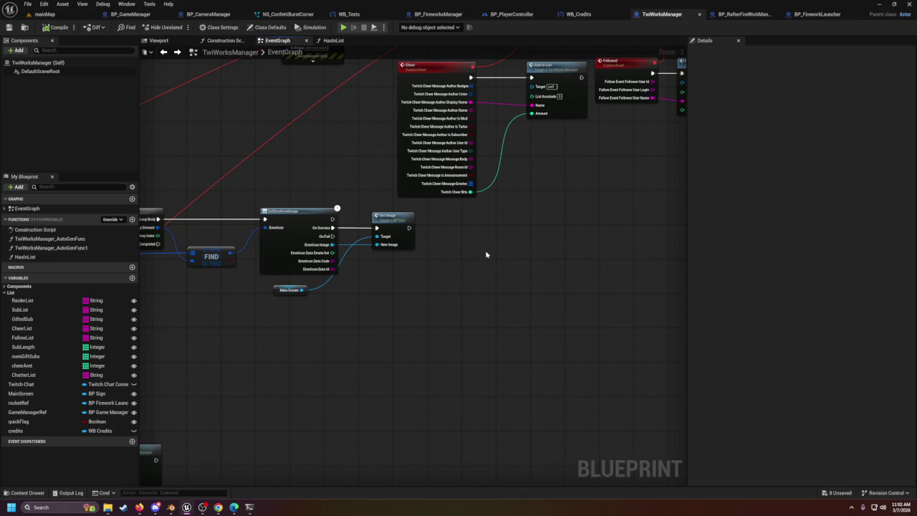
scroll(483, 253, down, 2)
scroll(473, 251, down, 2)
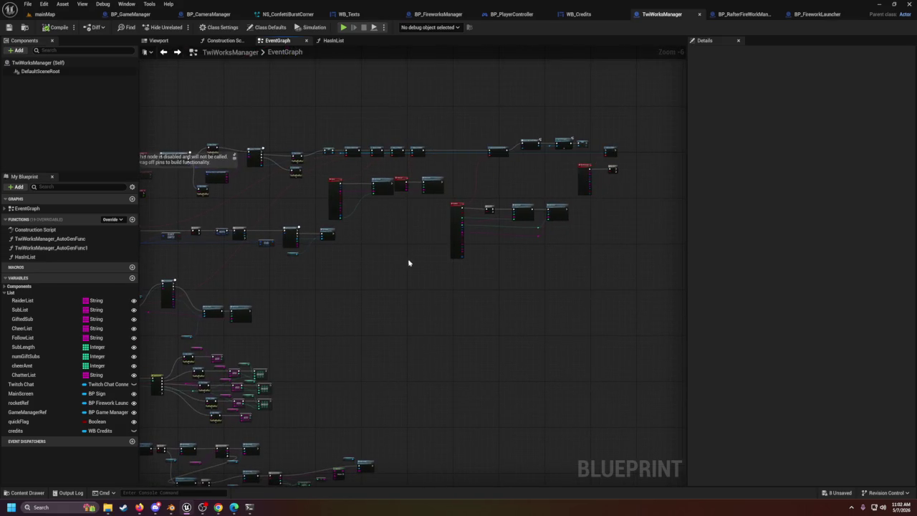
scroll(412, 262, up, 2)
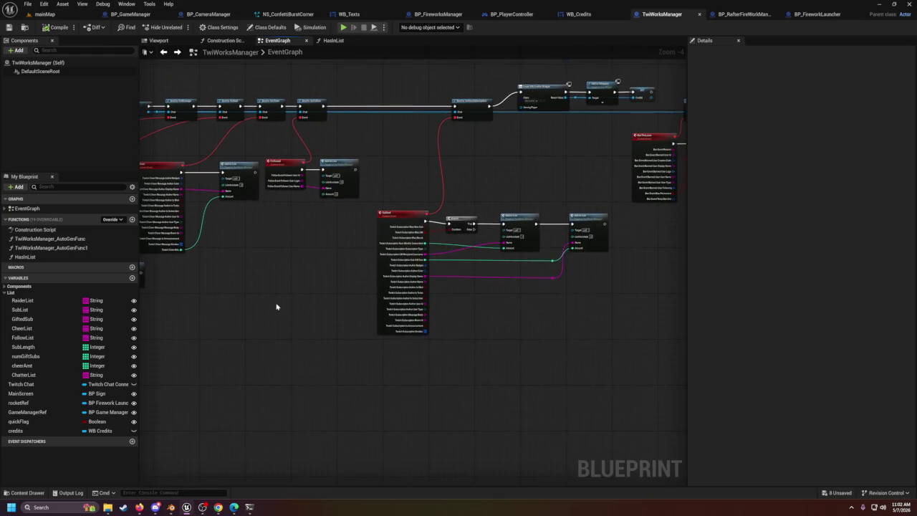
drag(189, 293, 469, 309)
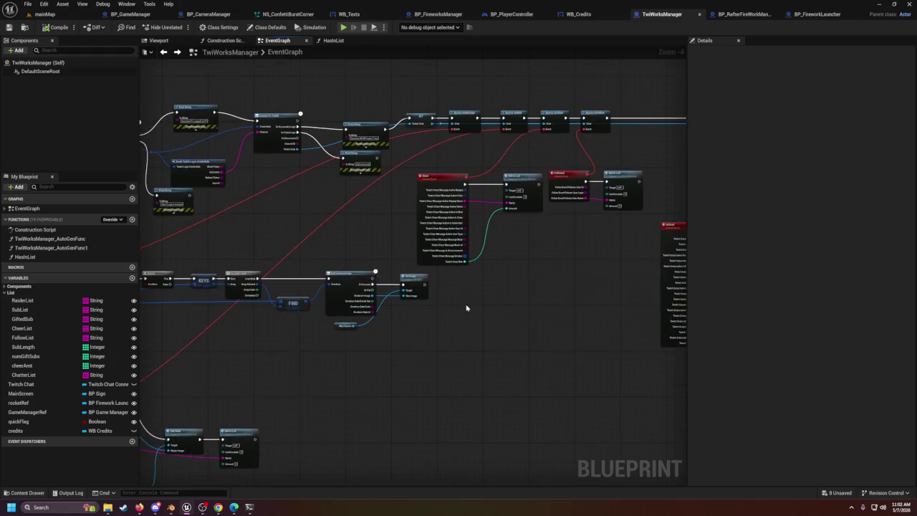
scroll(404, 317, up, 3)
drag(403, 318, 506, 307)
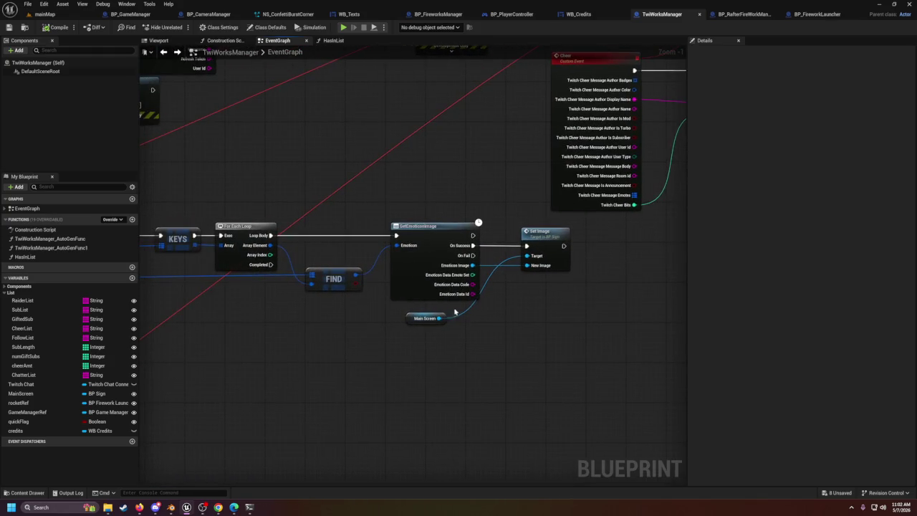
mouse_move(408, 317)
mouse_down()
mouse_move(649, 341)
mouse_move(702, 334)
mouse_up()
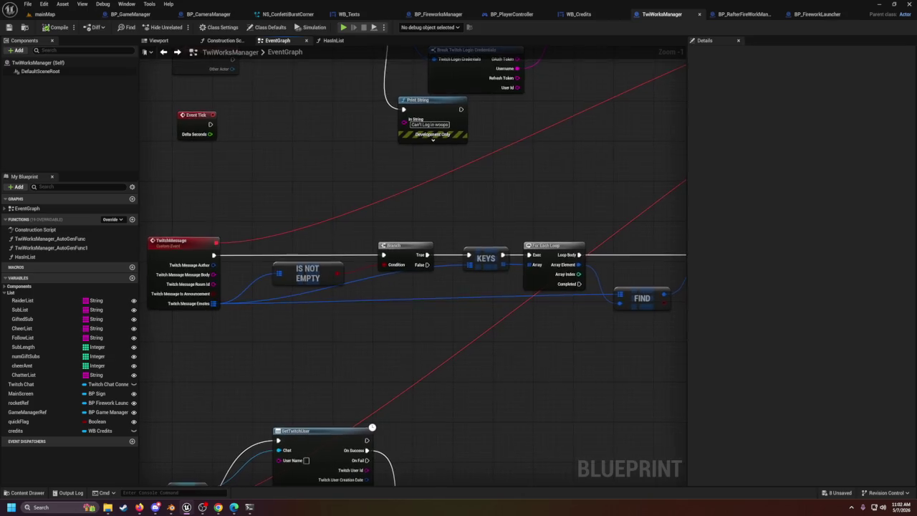
mouse_move(502, 344)
mouse_down()
mouse_move(218, 315)
mouse_move(489, 322)
mouse_up()
drag(686, 310, 684, 311)
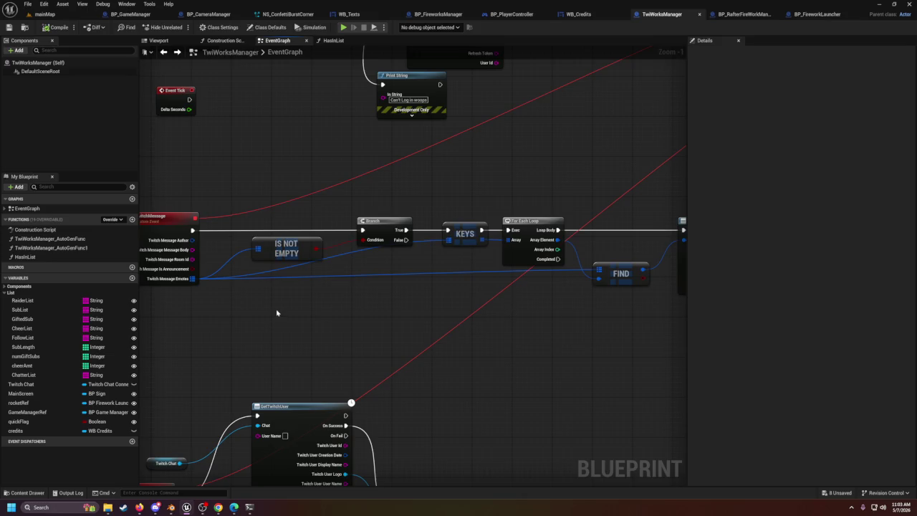
drag(275, 313, 599, 317)
drag(470, 241, 371, 236)
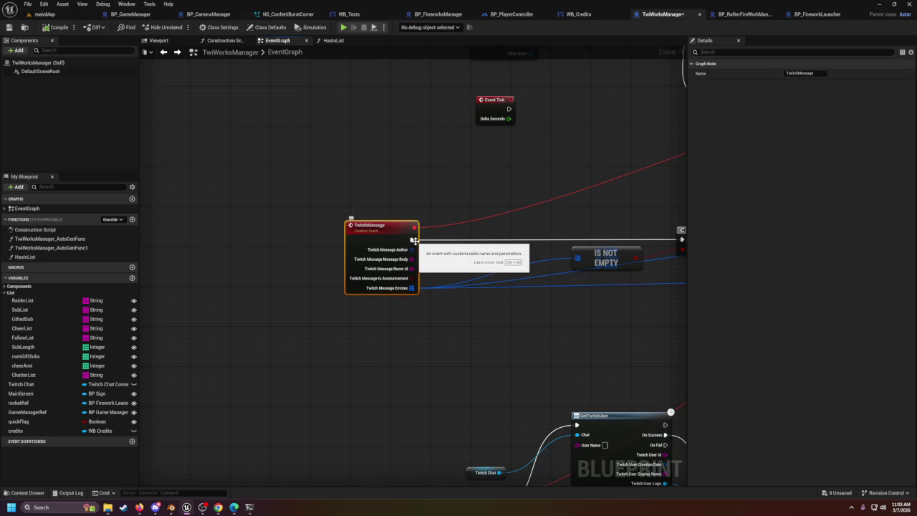
mouse_move(414, 240)
mouse_down()
mouse_move(476, 250)
mouse_move(468, 245)
mouse_up()
click(452, 351)
key(Home)
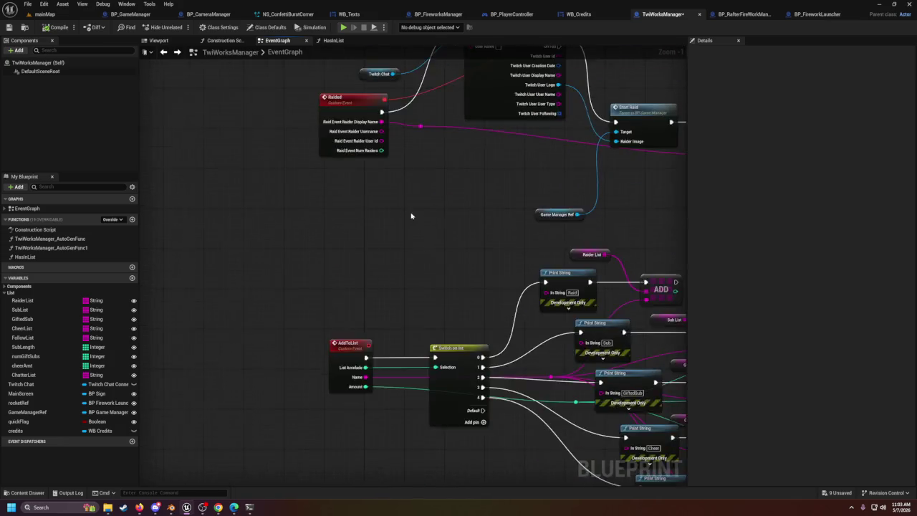
Step: Pull a wire from the Switch on Int Default output and search 'print' for Print String
click(32, 376)
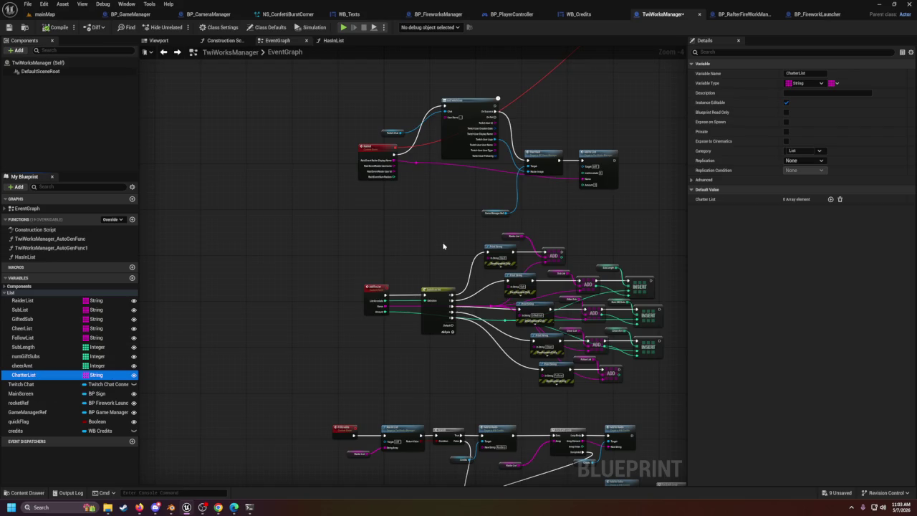
scroll(411, 180, up, 2)
scroll(411, 180, up, 2)
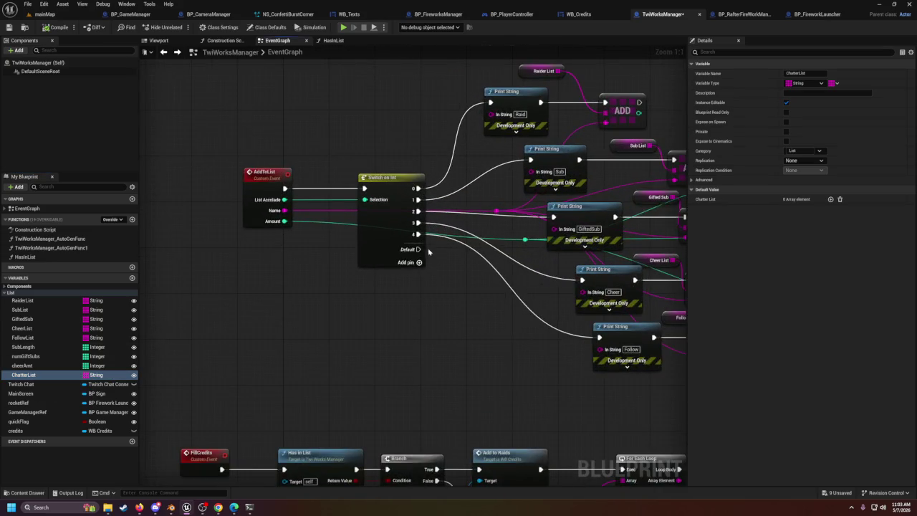
mouse_move(417, 249)
mouse_down()
mouse_move(614, 420)
mouse_move(573, 402)
mouse_up()
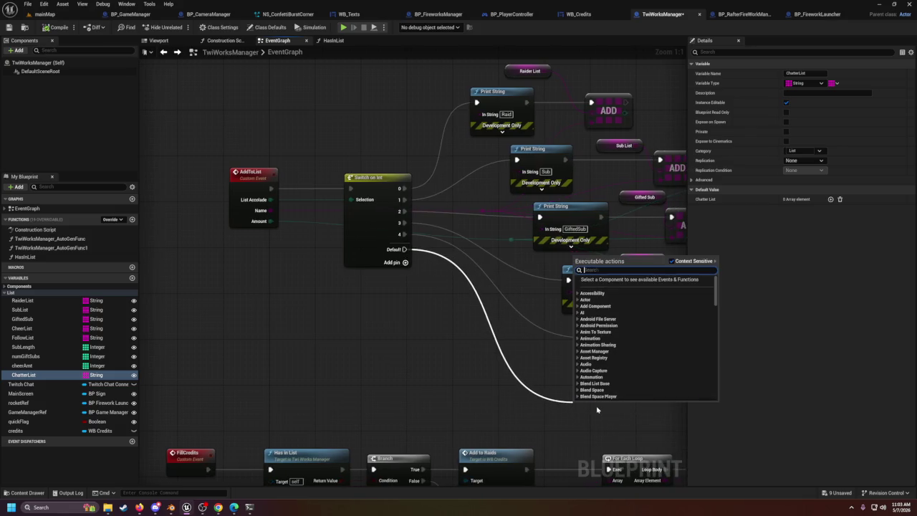
text(prnbt)
key(BackSpace)
text(in)
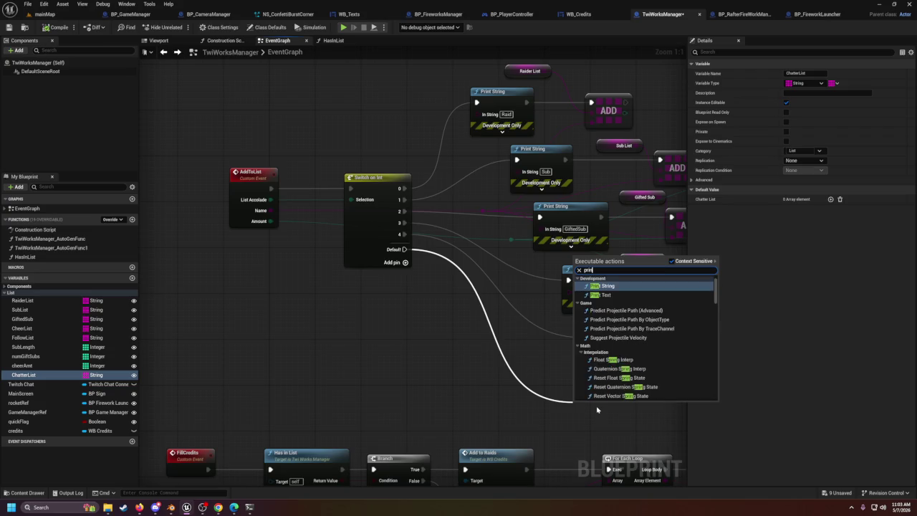
key(Return)
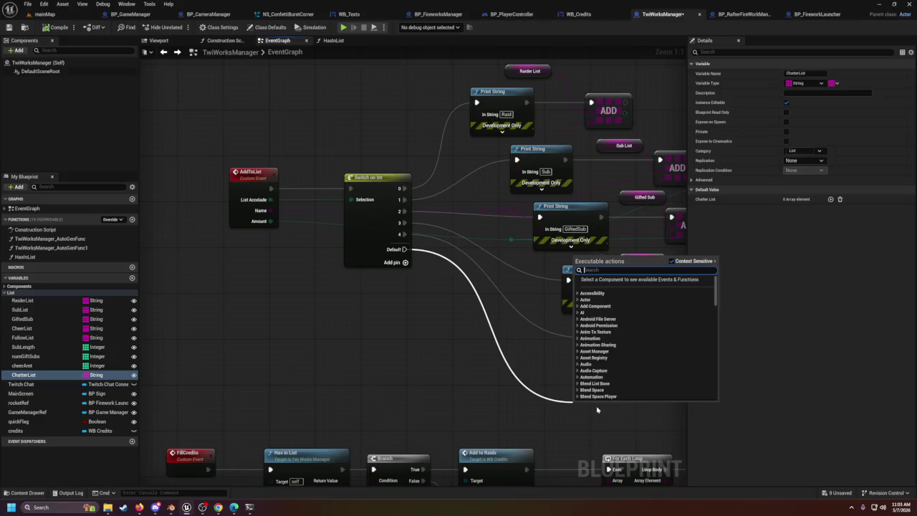
Step: Place the Print String node on the Default branch and select its Hello text
text(prnb)
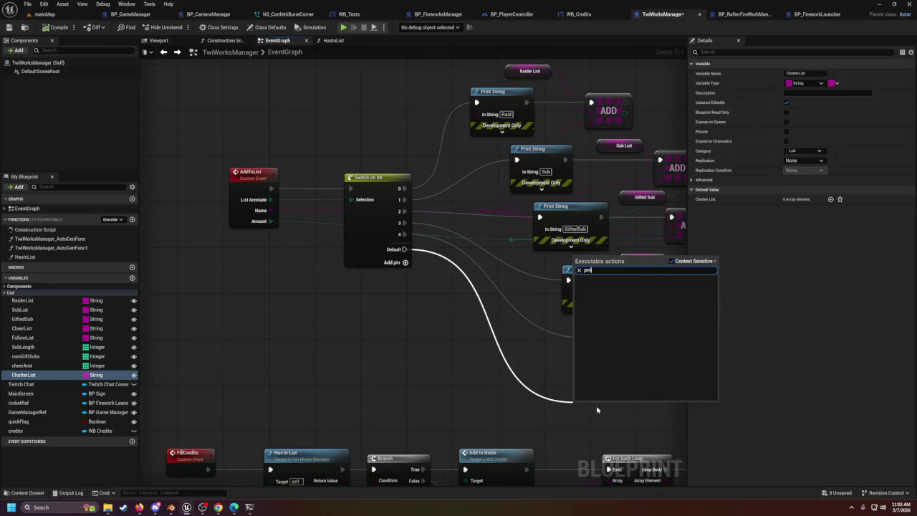
key(BackSpace)
text(int)
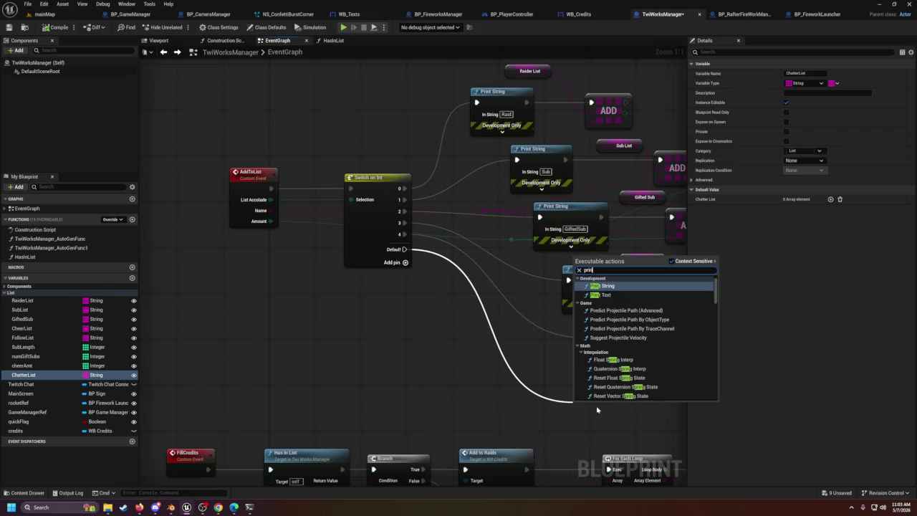
key(Return)
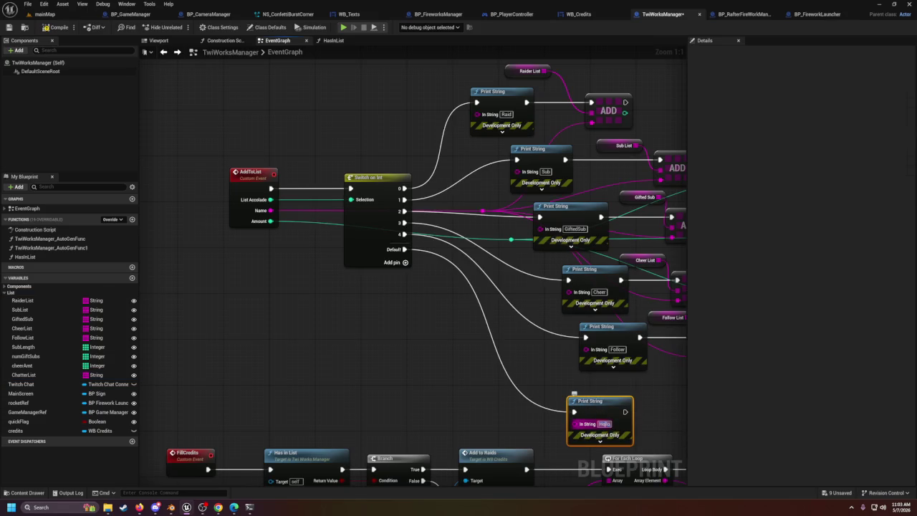
click(604, 424)
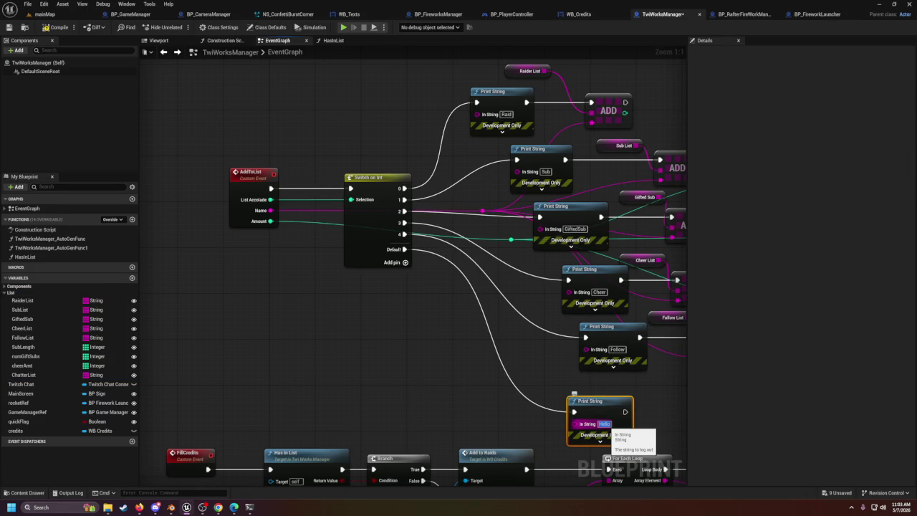
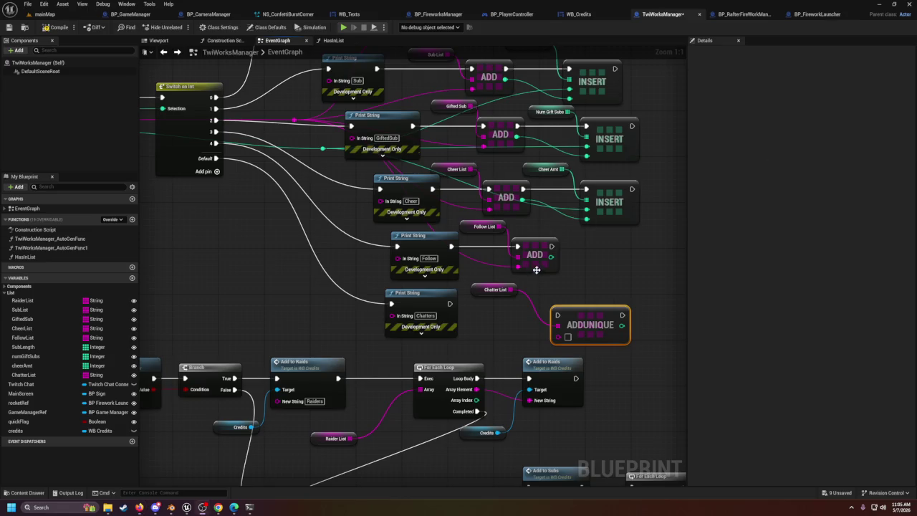
Step: Wire Chatter List into ADDUNIQUE's Target Array and run ADDUNIQUE after the Chatters Print String
drag(562, 290, 524, 290)
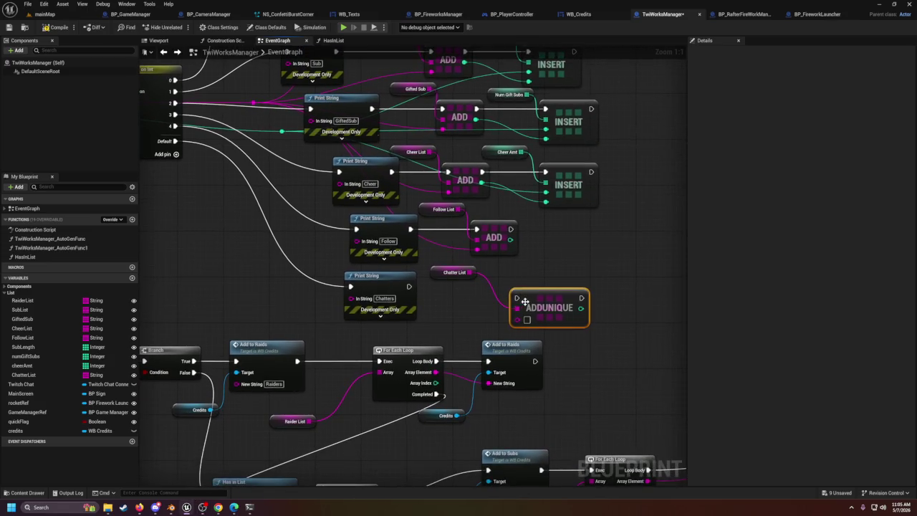
drag(397, 272, 427, 259)
mouse_move(367, 153)
mouse_down()
mouse_move(584, 354)
mouse_move(639, 372)
mouse_move(539, 297)
mouse_up()
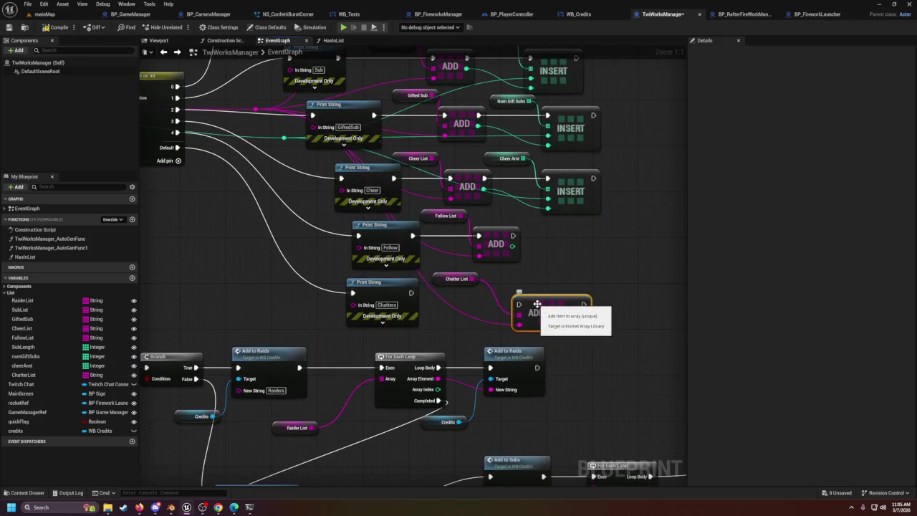
drag(411, 292, 523, 306)
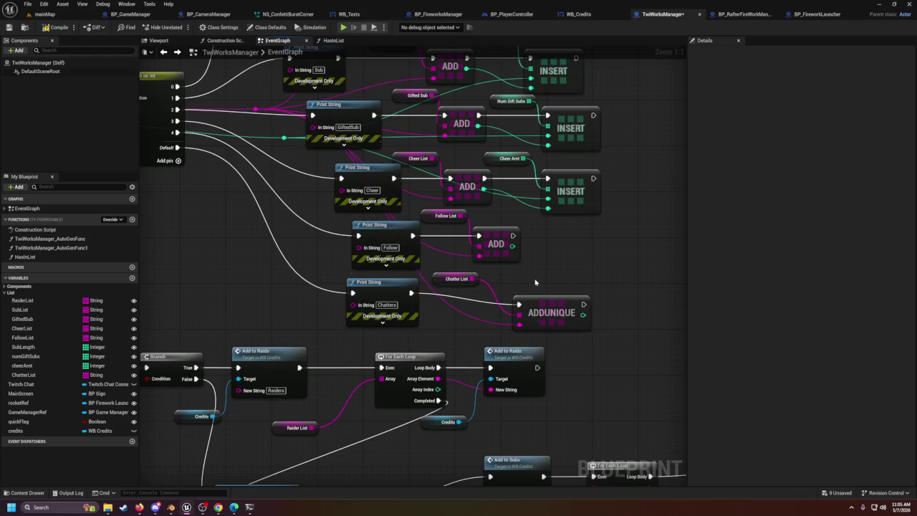
Step: Nudge the ADDUNIQUE node slightly upward into line with the graph
scroll(529, 285, down, 1)
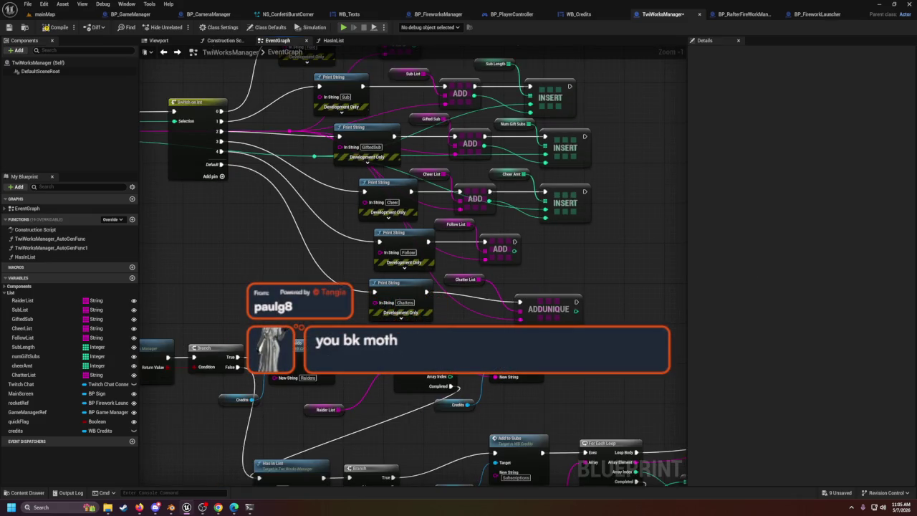
drag(546, 311, 546, 301)
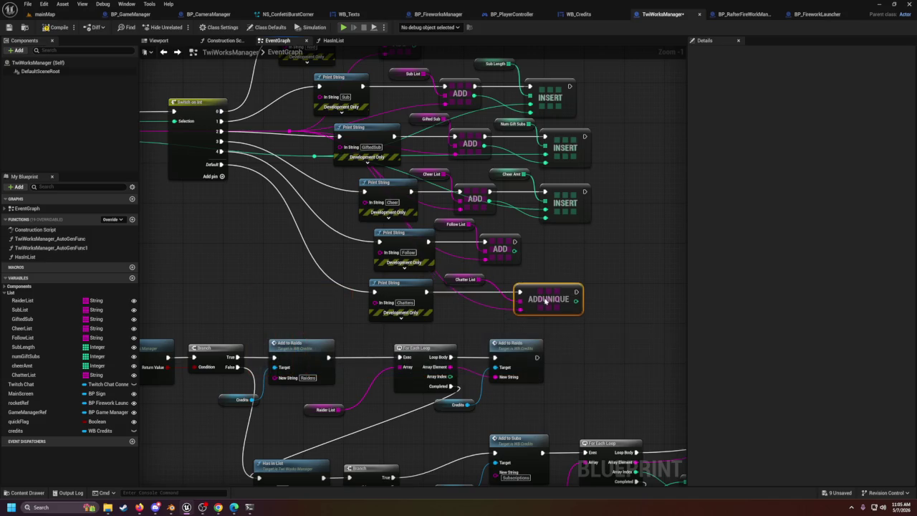
click(560, 239)
click(564, 290)
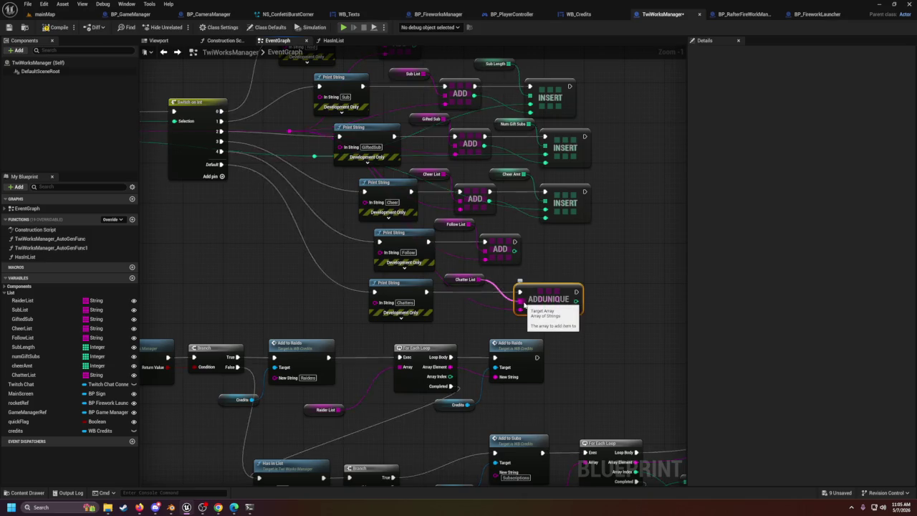
right_click(528, 299)
click(637, 272)
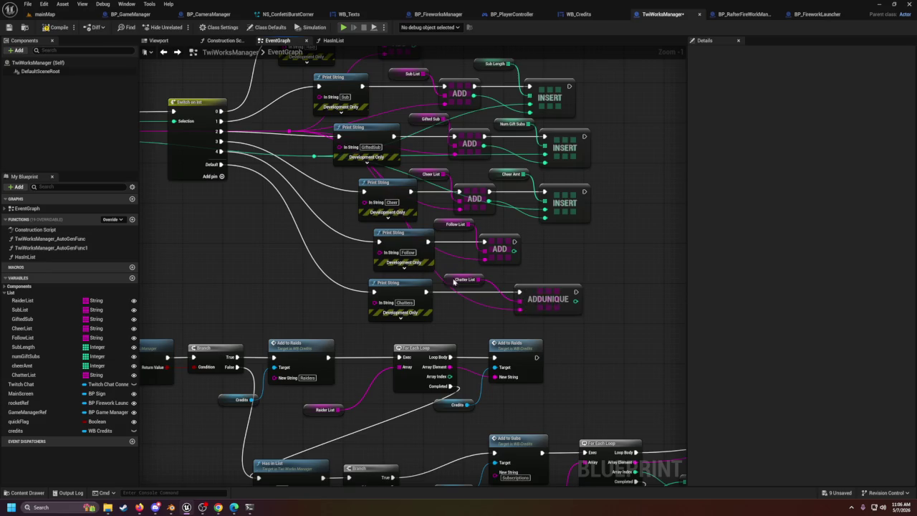
scroll(418, 229, down, 3)
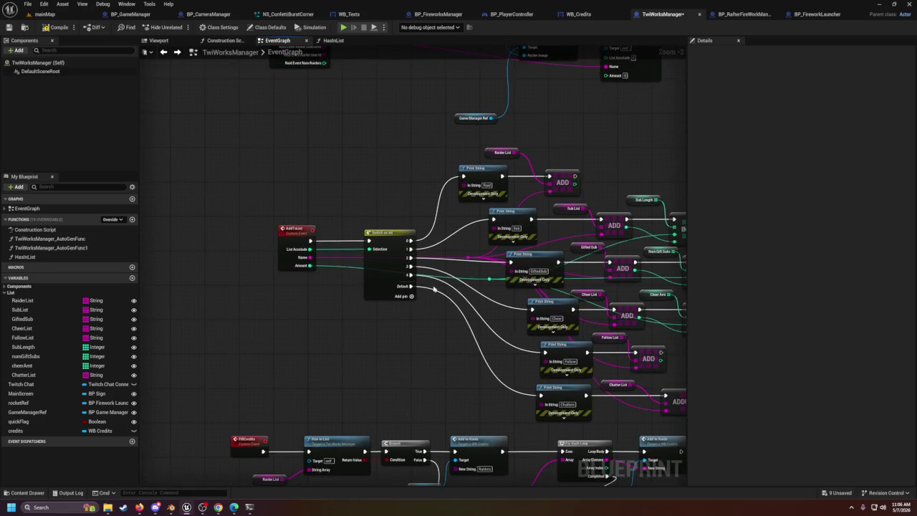
Step: Split TwitchMessage's Author struct pin to expose Author Name
scroll(430, 263, up, 2)
drag(430, 264, 453, 285)
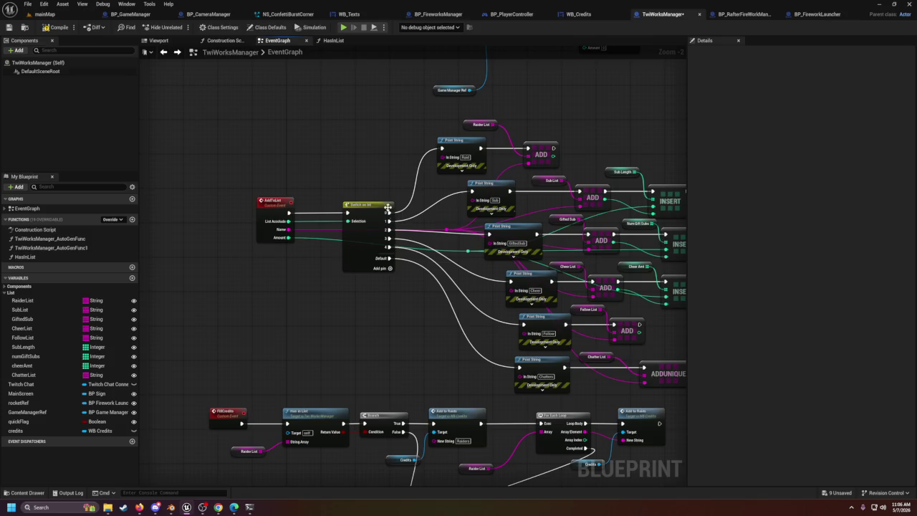
scroll(323, 143, down, 1)
drag(323, 143, 299, 303)
scroll(301, 256, up, 2)
mouse_move(301, 256)
mouse_down()
mouse_move(432, 236)
mouse_move(362, 270)
mouse_up()
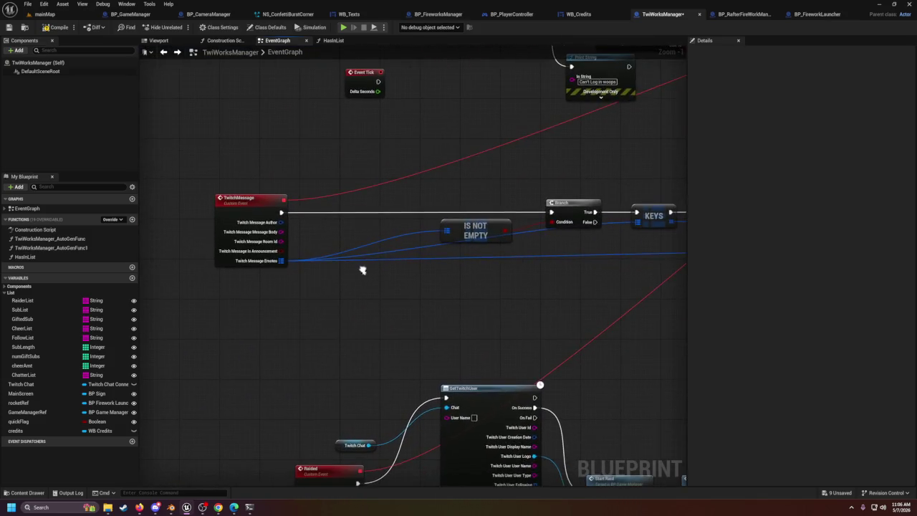
right_click(281, 232)
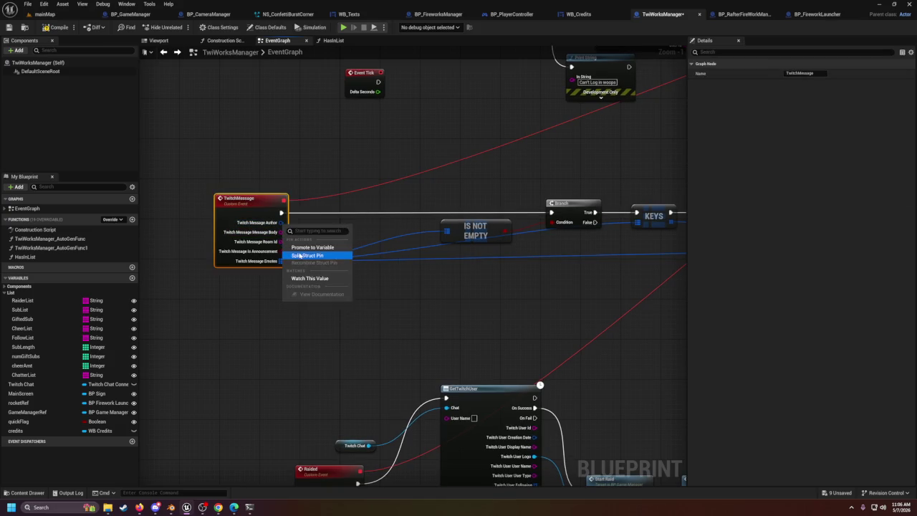
click(305, 255)
Step: Add an Add to List call fed by Author Name, running between TwitchMessage and the Branch
mouse_move(287, 251)
mouse_down()
mouse_move(332, 242)
mouse_move(340, 230)
mouse_up()
text(add)
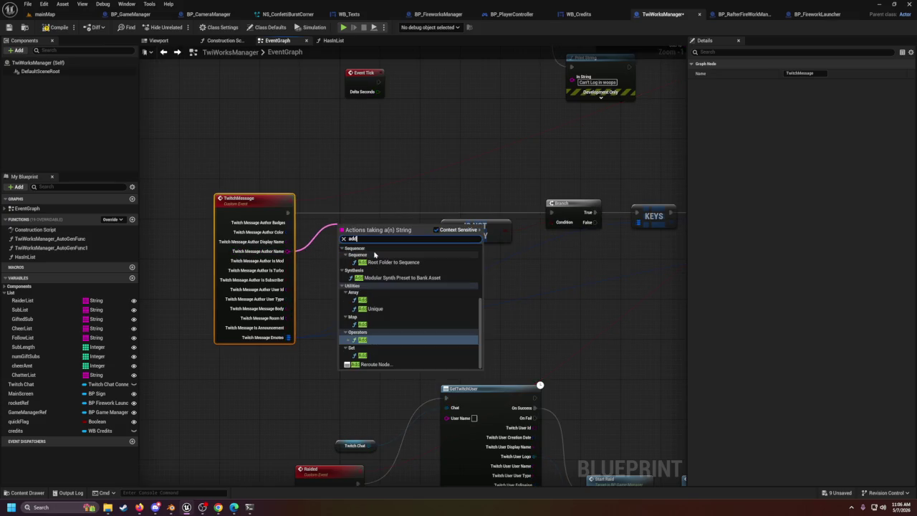
text(to)
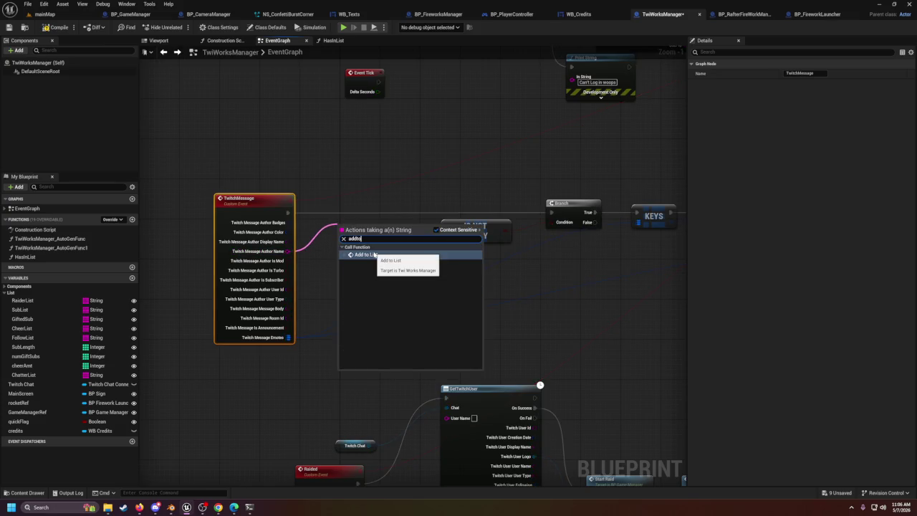
click(374, 255)
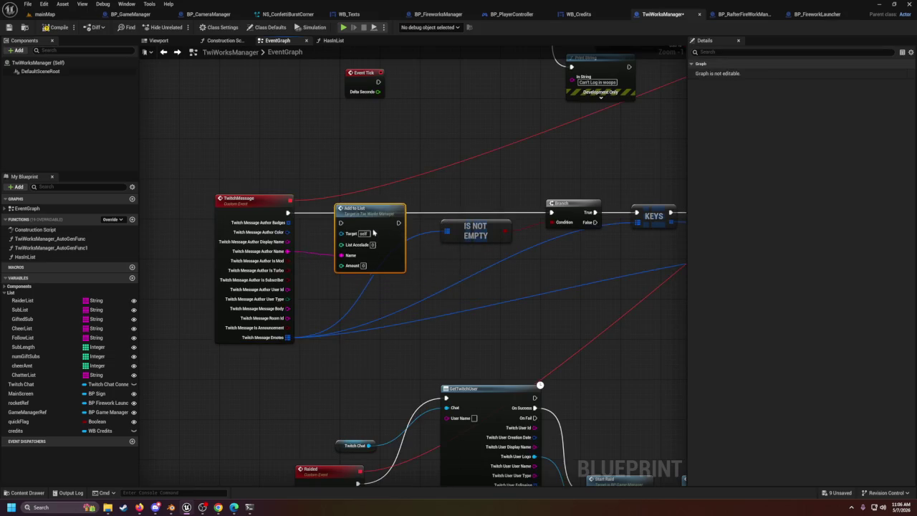
click(285, 212)
drag(287, 213, 341, 217)
drag(398, 213, 551, 212)
drag(371, 219, 371, 215)
Step: Add output 5 to Switch on Int and route it to the Chatters Print String
scroll(369, 318, down, 10)
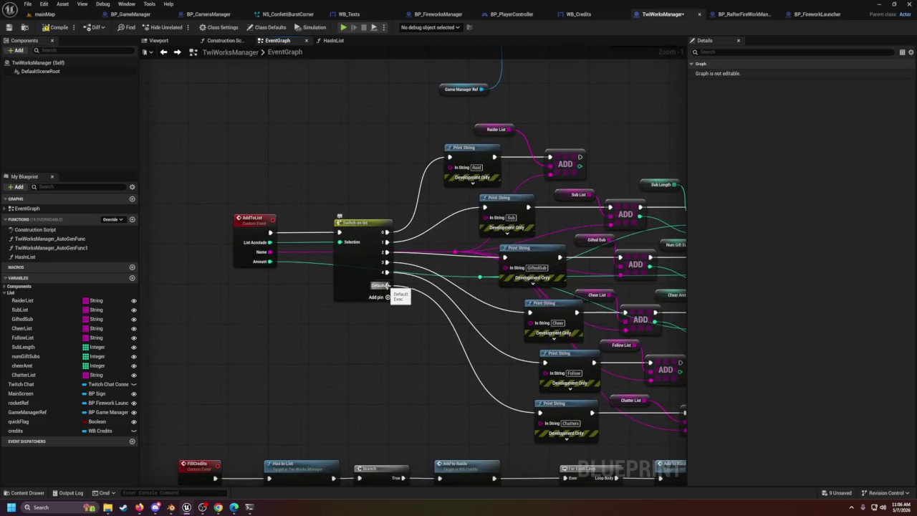
click(387, 297)
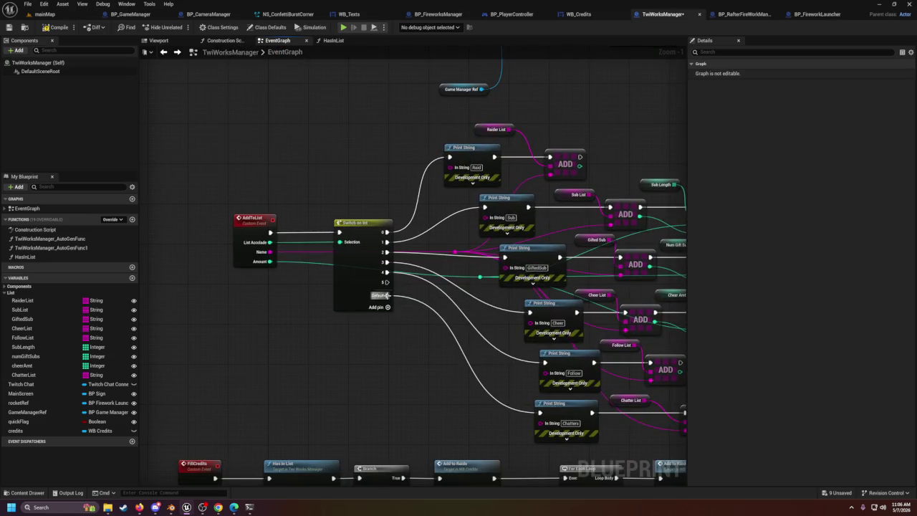
mouse_move(385, 282)
mouse_down()
mouse_move(511, 434)
mouse_move(539, 413)
mouse_up()
right_click(387, 308)
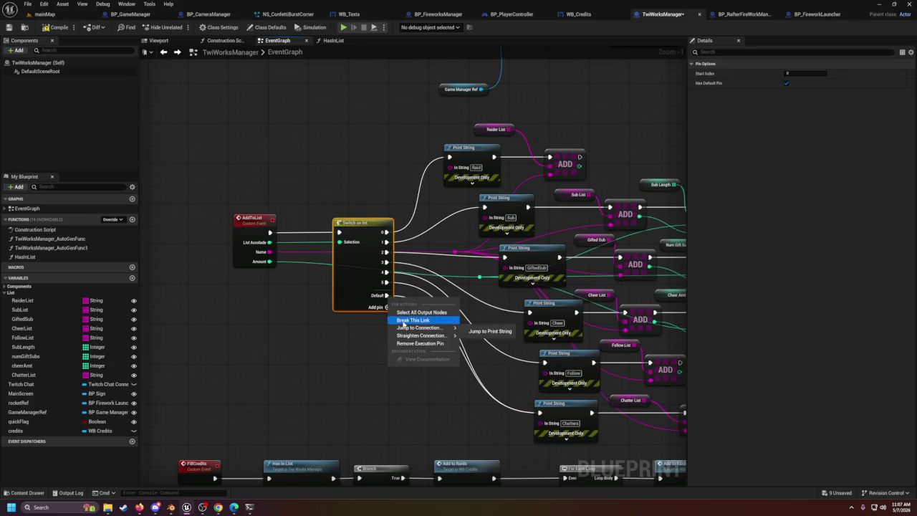
click(382, 327)
Step: Check Add to List's inputs, with List Accolade left at 0
mouse_move(382, 328)
mouse_down()
mouse_move(386, 179)
mouse_move(387, 203)
mouse_up()
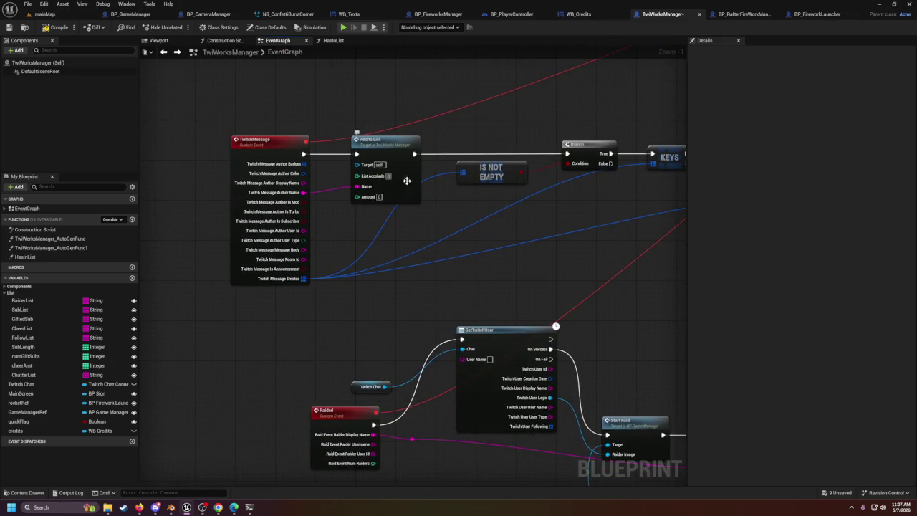
click(394, 183)
mouse_move(394, 184)
mouse_down()
mouse_move(393, 261)
mouse_move(465, 394)
mouse_up()
scroll(447, 216, down, 2)
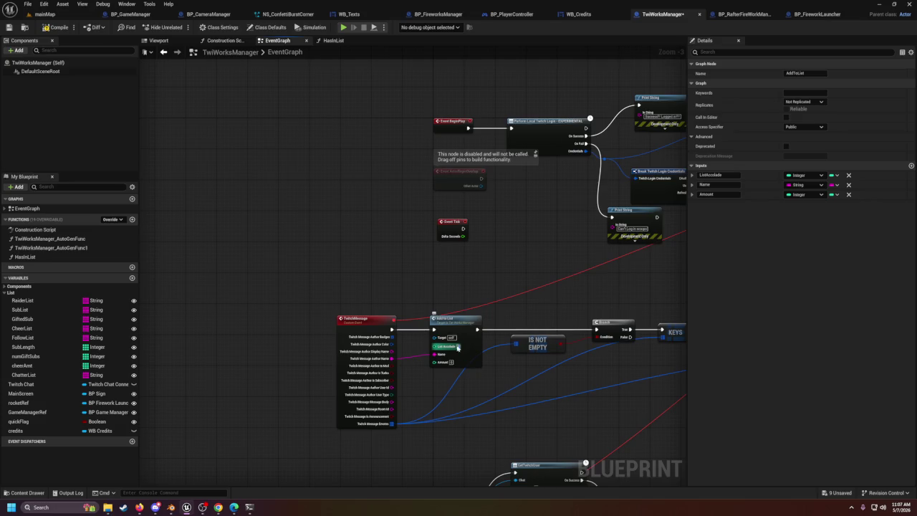
click(399, 292)
Step: Move the Credits and Play Animation node group further right
scroll(351, 252, down, 4)
scroll(334, 205, up, 4)
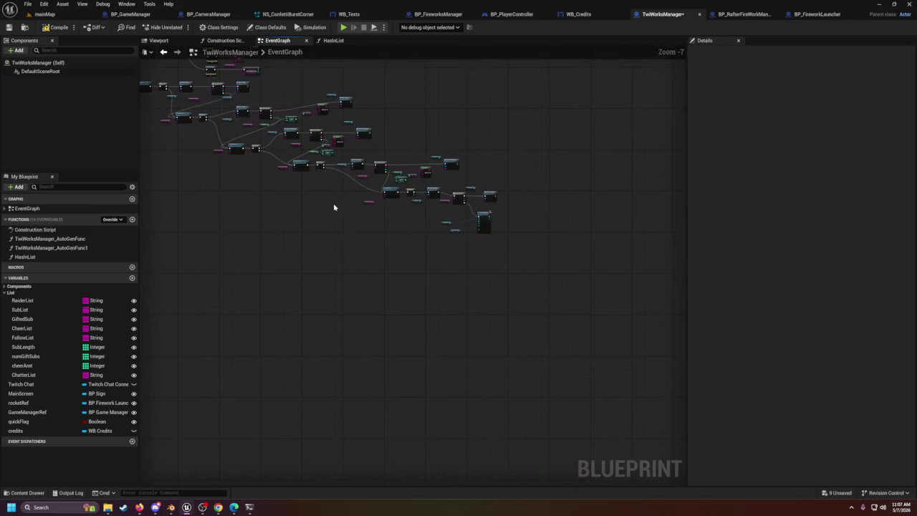
drag(418, 256, 592, 352)
mouse_move(527, 278)
mouse_down()
mouse_move(612, 284)
mouse_move(442, 301)
mouse_move(522, 266)
mouse_move(520, 250)
mouse_up()
Step: Paste a test copy of Has in List and Branch below the loop, then delete it
drag(262, 207, 344, 233)
key(ctrl+c)
key(ctrl+v)
drag(412, 325, 453, 329)
mouse_move(527, 249)
mouse_down()
mouse_move(459, 290)
mouse_move(421, 334)
mouse_up()
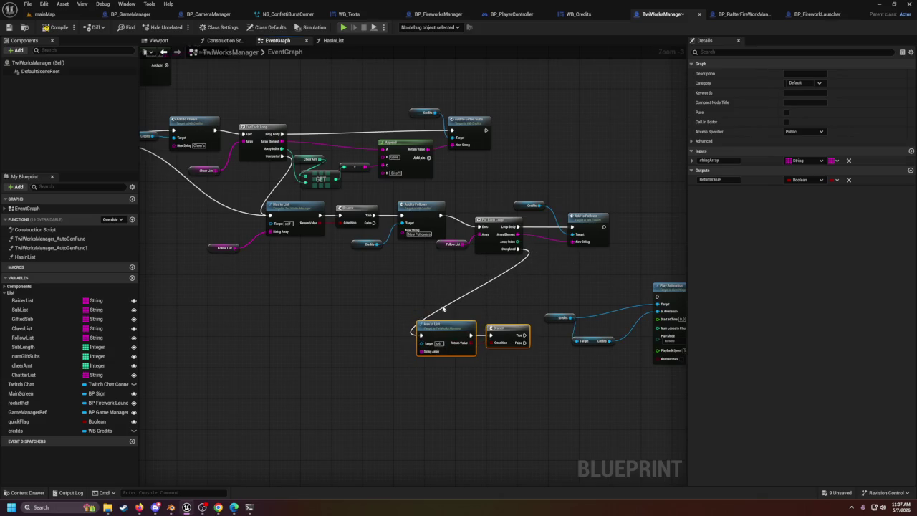
key(Delete)
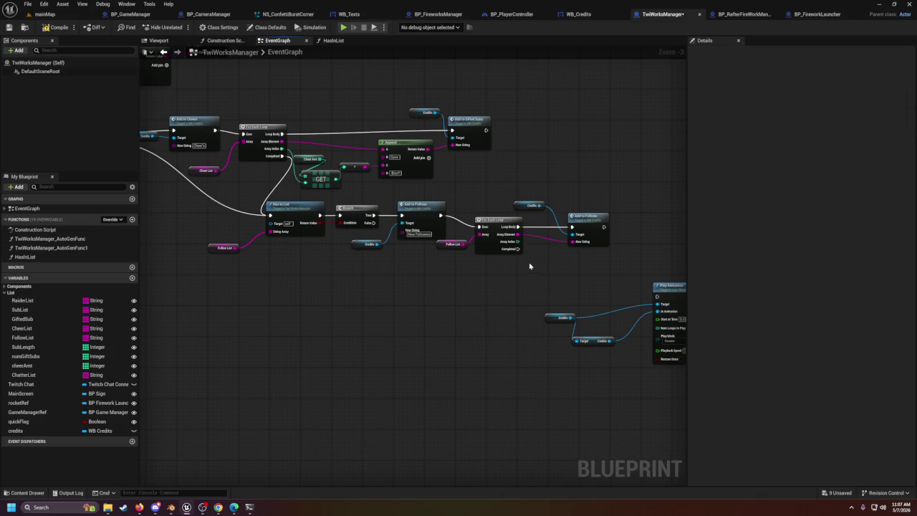
mouse_move(518, 248)
mouse_down()
mouse_move(533, 258)
mouse_move(469, 326)
mouse_up()
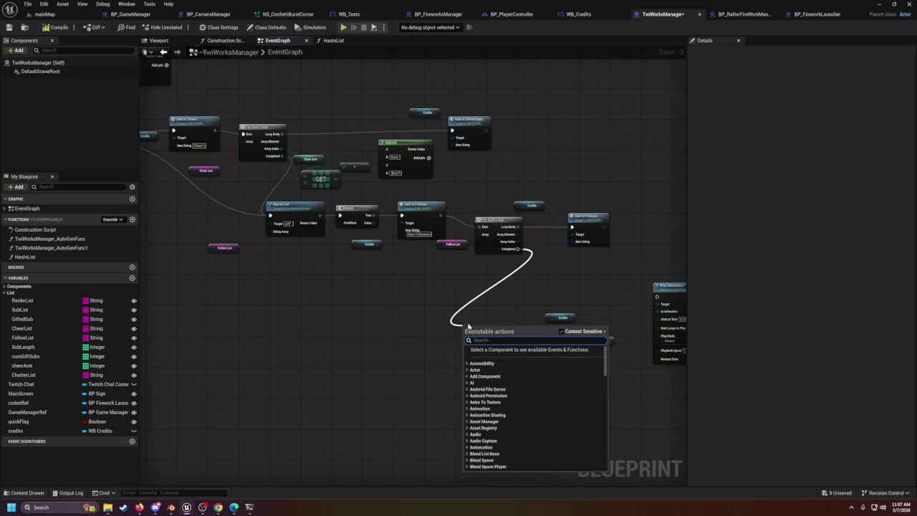
click(504, 297)
Step: Paste a second Credits variable node below the Followers loop
click(368, 244)
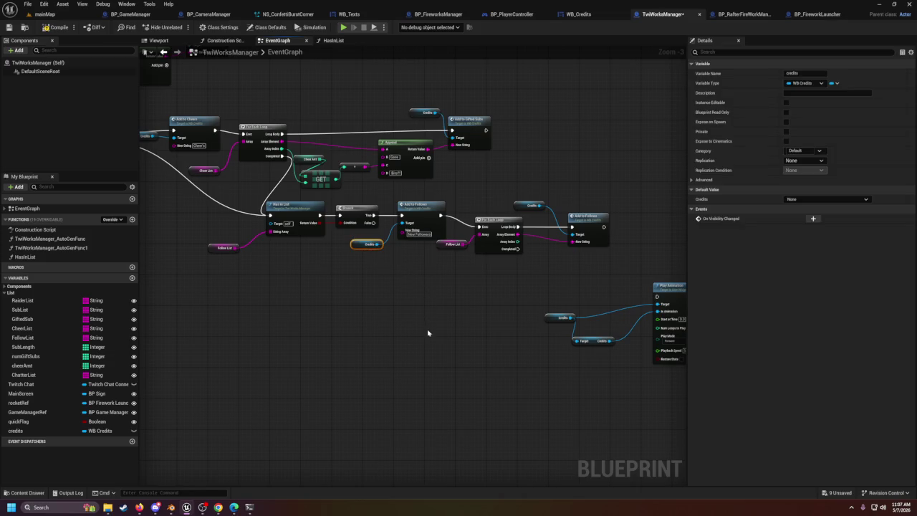
key(ctrl+c)
key(ctrl+v)
mouse_move(456, 344)
mouse_down()
mouse_move(447, 349)
mouse_move(479, 325)
mouse_up()
text(a)
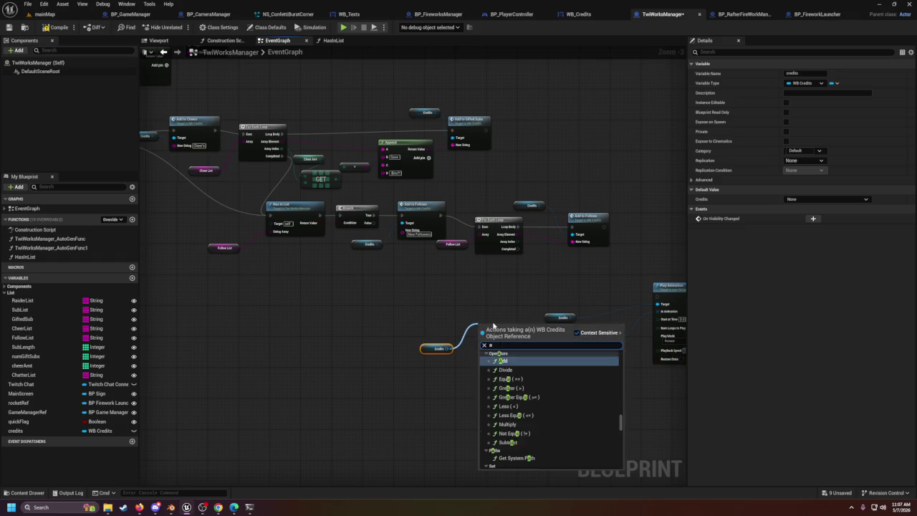
text(ddto)
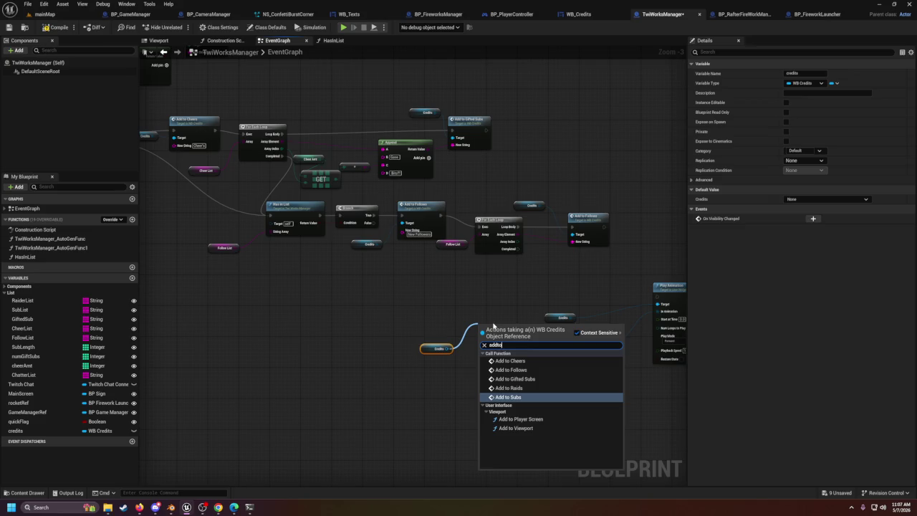
click(436, 301)
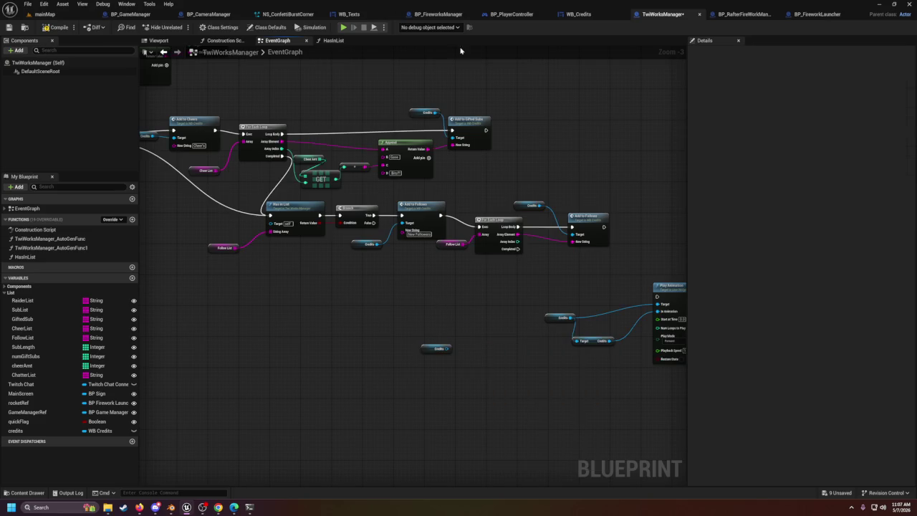
click(595, 16)
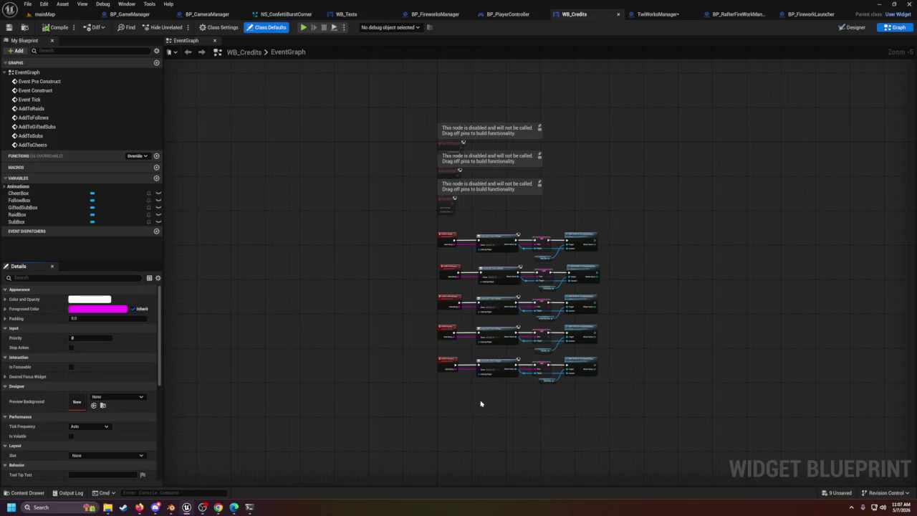
Step: Add a custom event named AddToChatters to the WB_Credits graph
scroll(483, 402, up, 5)
right_click(386, 322)
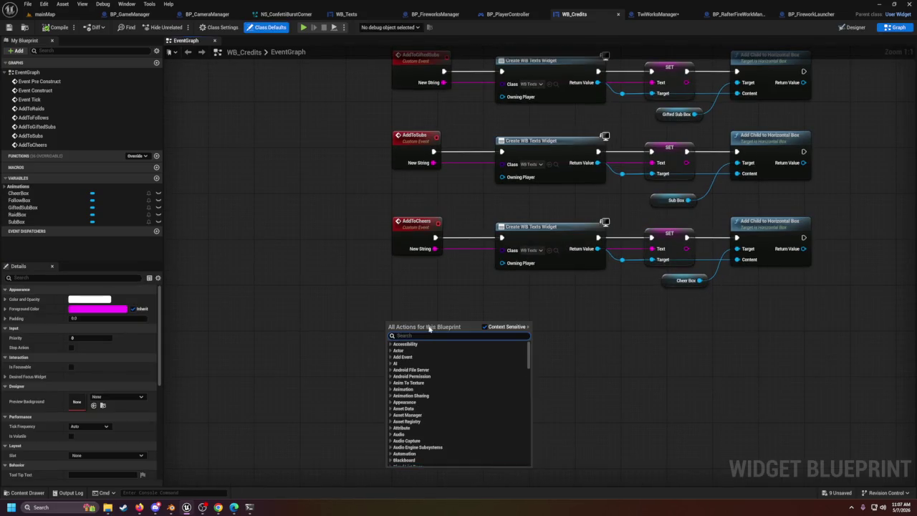
text(custome)
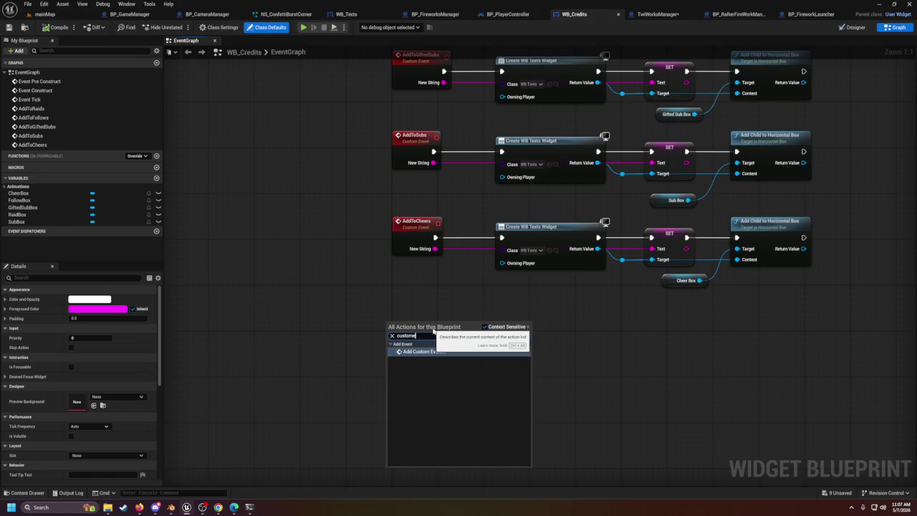
key(Return)
text(AddT)
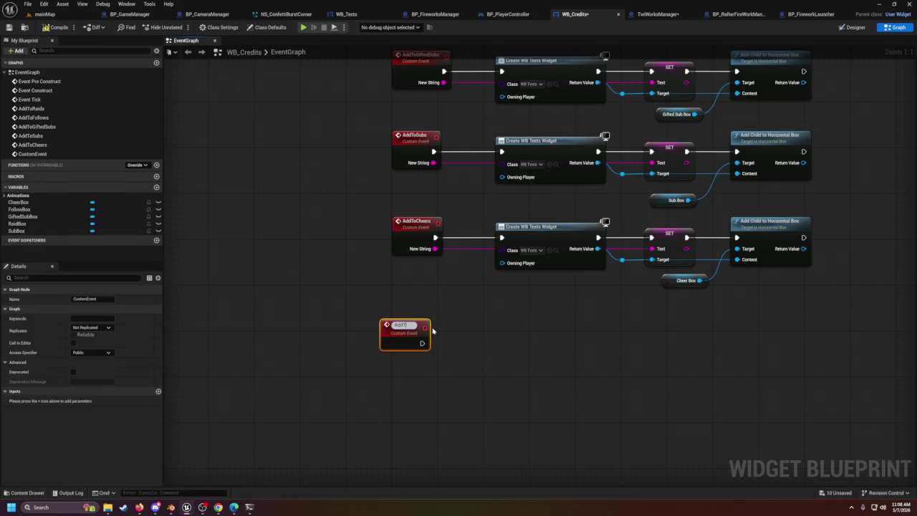
text(oChatters)
key(Return)
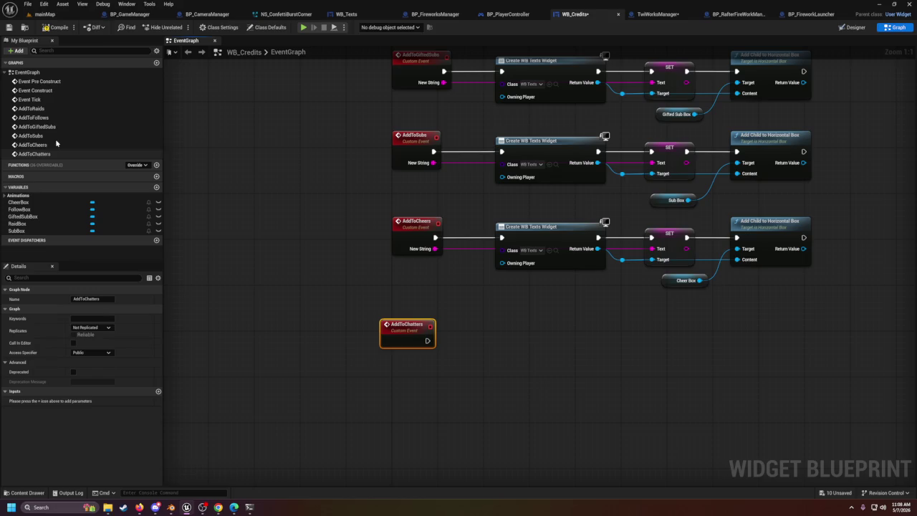
Step: In the Designer, duplicate FollowBox and rename the copy ChatterBox
click(853, 28)
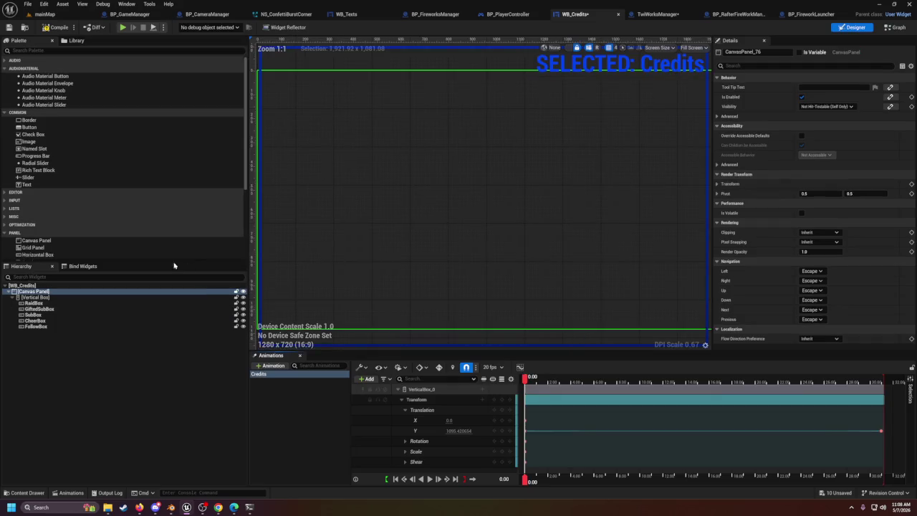
click(40, 327)
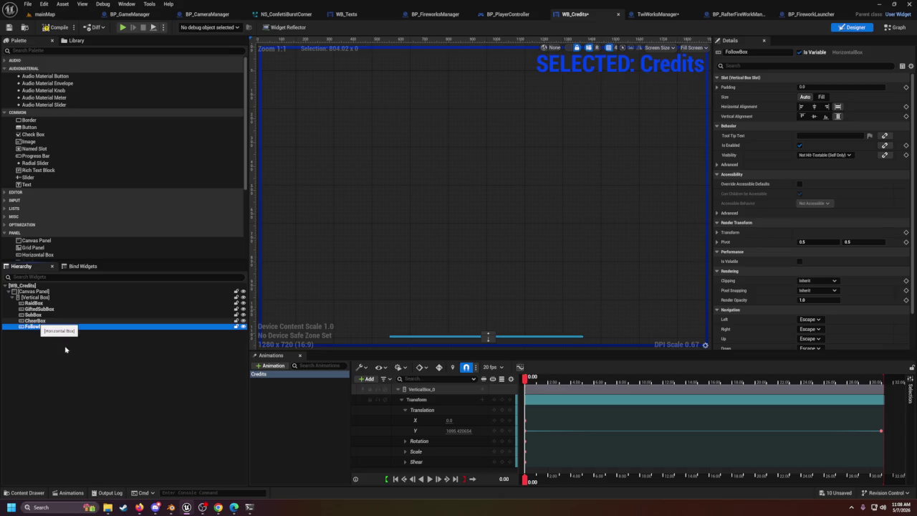
key(ctrl+d)
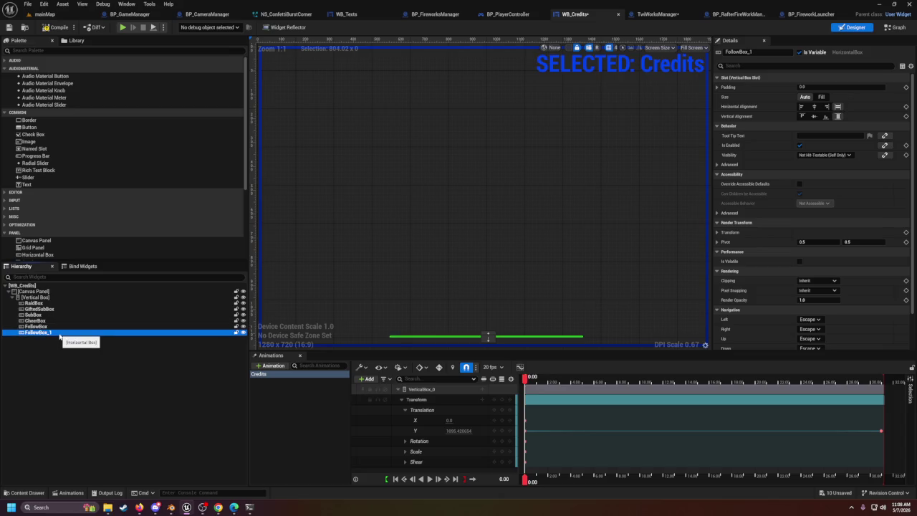
key(F2)
key(End)
key(BackSpace)
key(BackSpace)
key(Left)
key(Left)
key(Left)
key(BackSpace)
key(BackSpace)
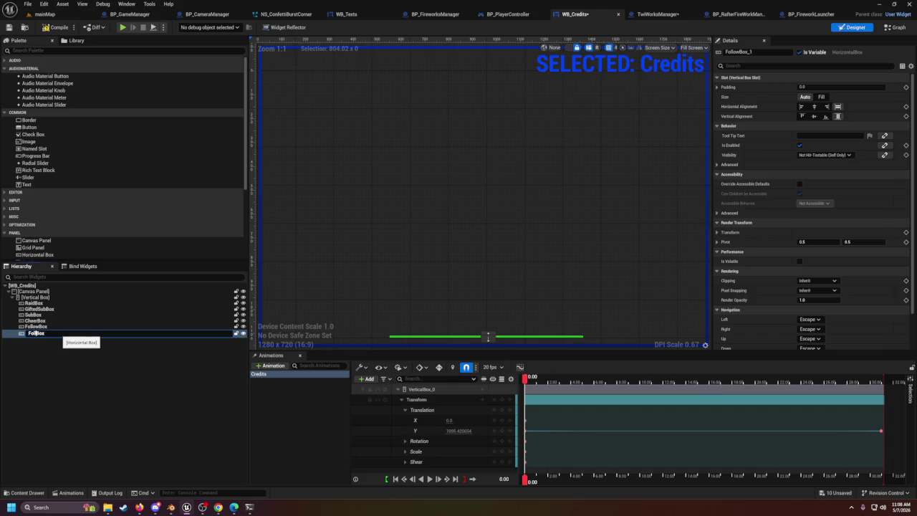
text(Ch)
text(C)
key(Return)
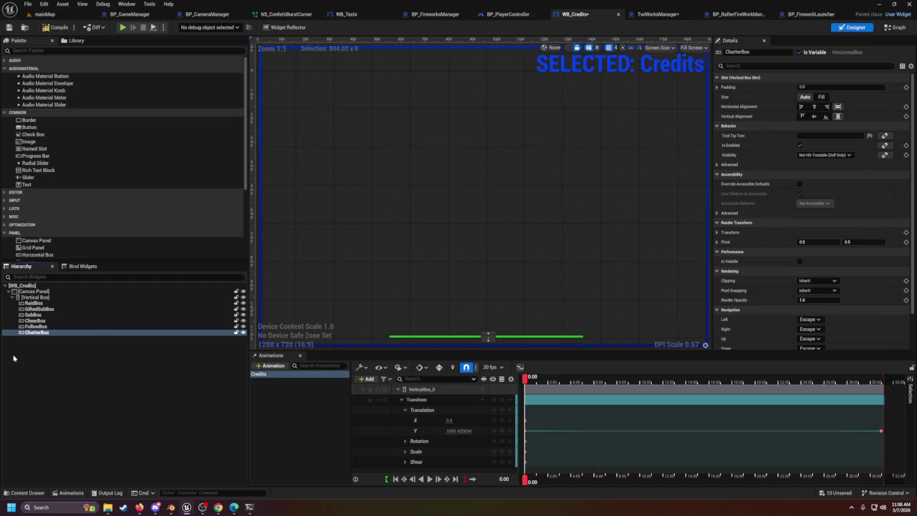
click(653, 16)
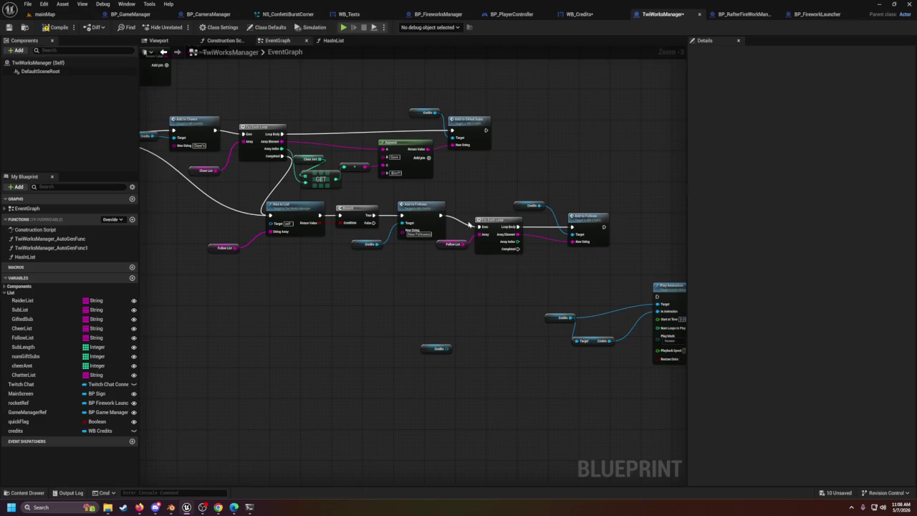
Step: Add an Add to Chatters call on the Credits reference, replacing a mistaken Add to Cheers
drag(447, 348, 469, 337)
text(addto)
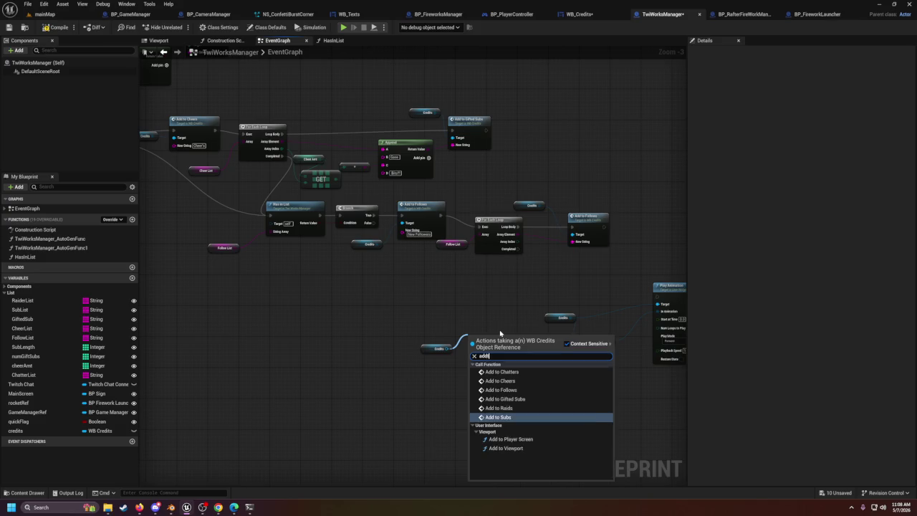
key(Up)
key(Up)
key(Up)
key(Return)
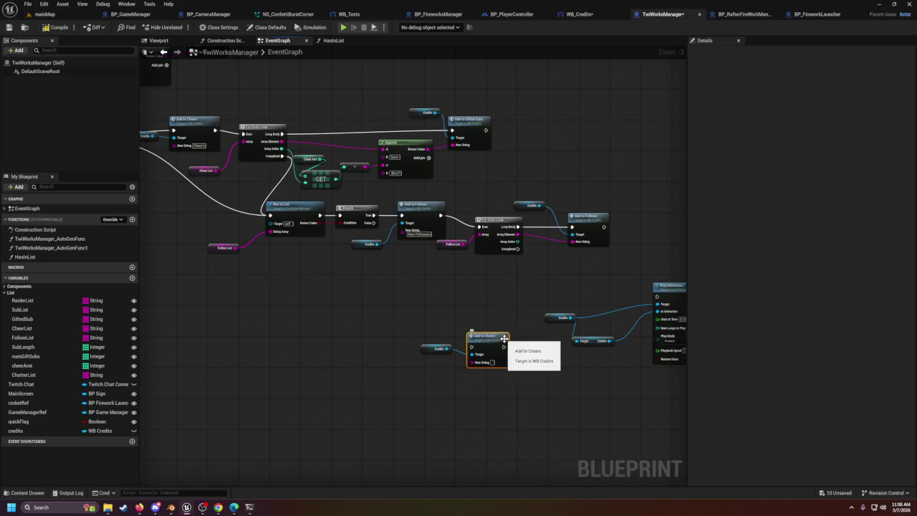
key(Delete)
drag(447, 349, 460, 336)
text(addt)
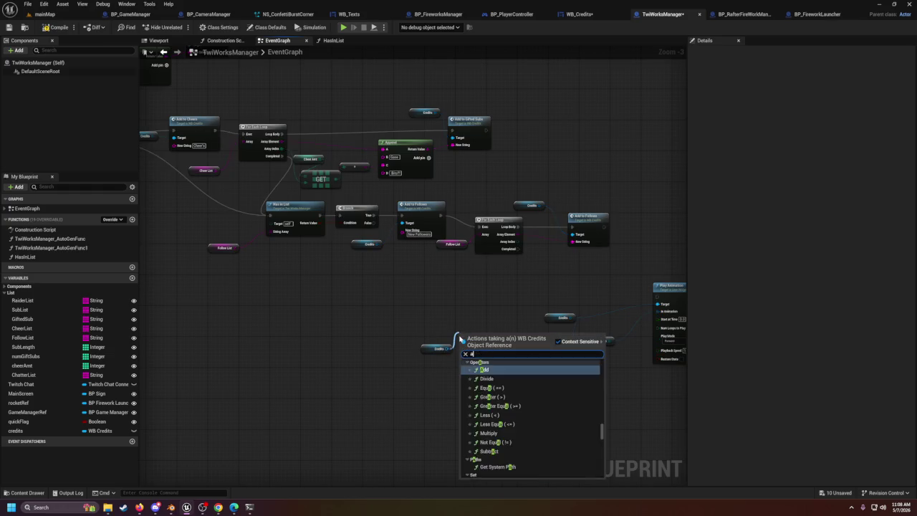
key(Up)
key(Up)
key(Up)
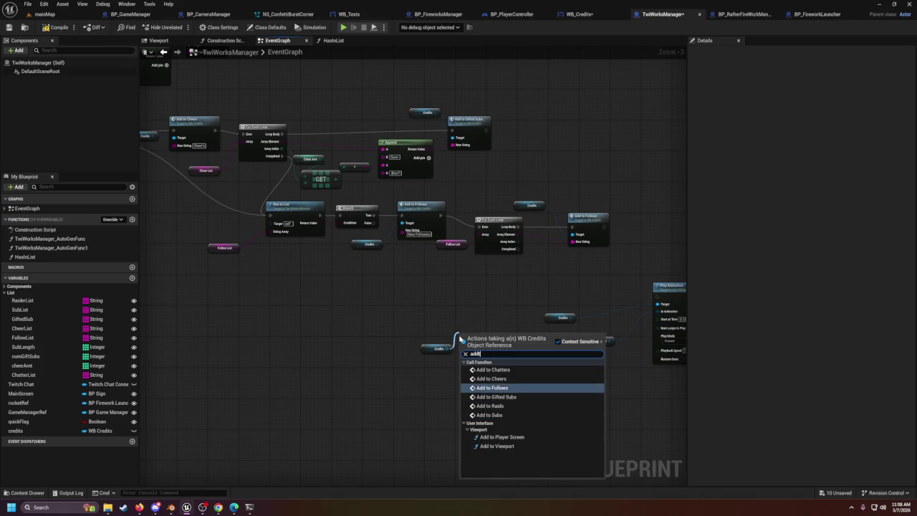
key(Return)
drag(486, 331, 502, 311)
Step: Run Add to Chatters from the follow loop's Completed and the Branch's False output
mouse_move(518, 249)
mouse_down()
mouse_move(484, 287)
mouse_move(475, 324)
mouse_up()
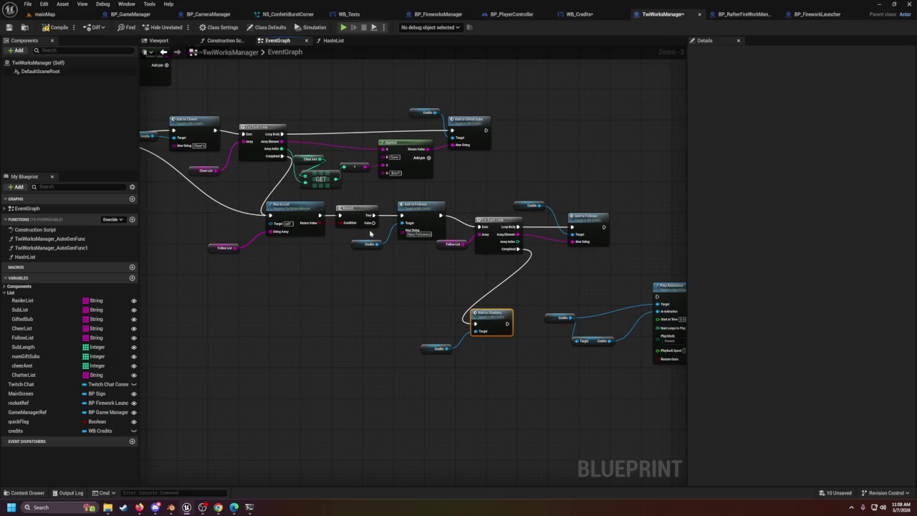
drag(373, 223, 477, 325)
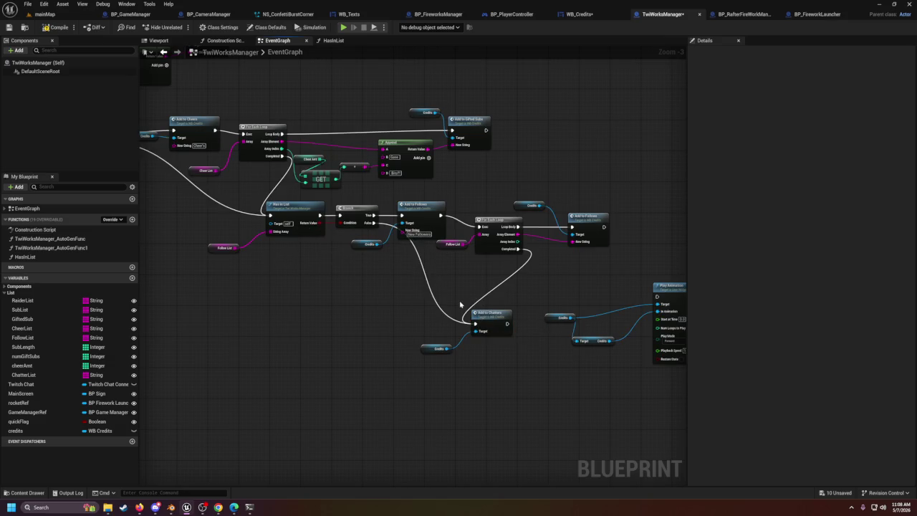
click(579, 14)
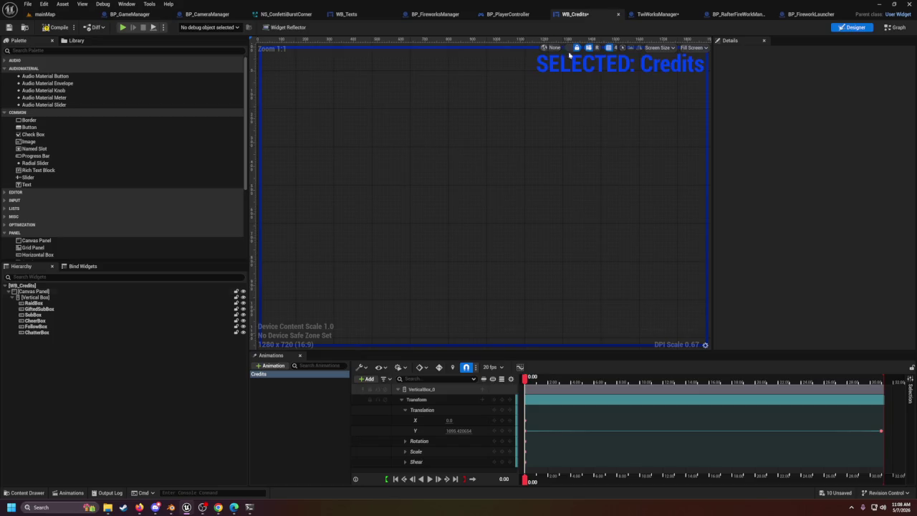
click(895, 28)
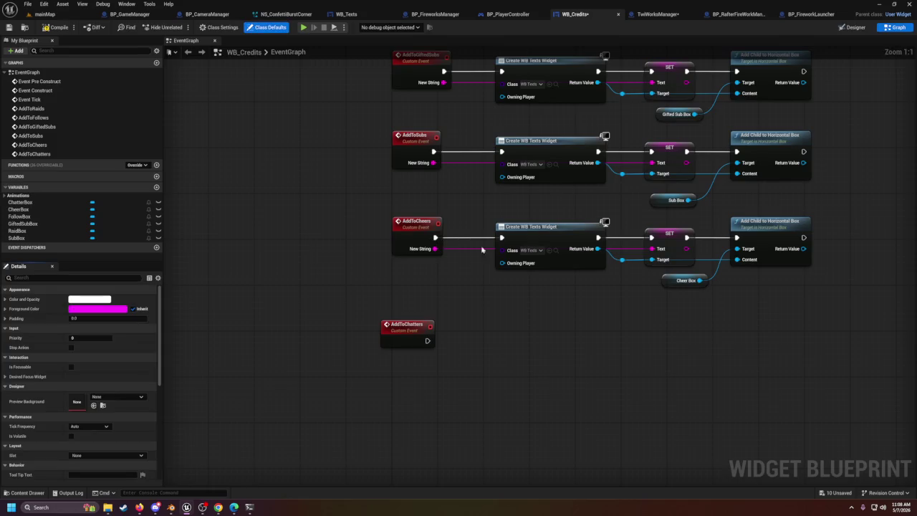
Step: Add a string input named New String to the AddToChatters event
click(393, 341)
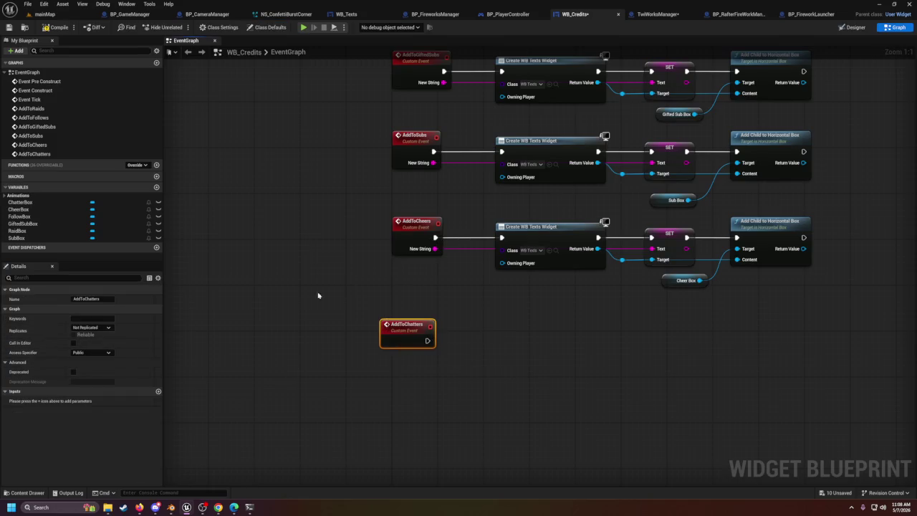
click(159, 392)
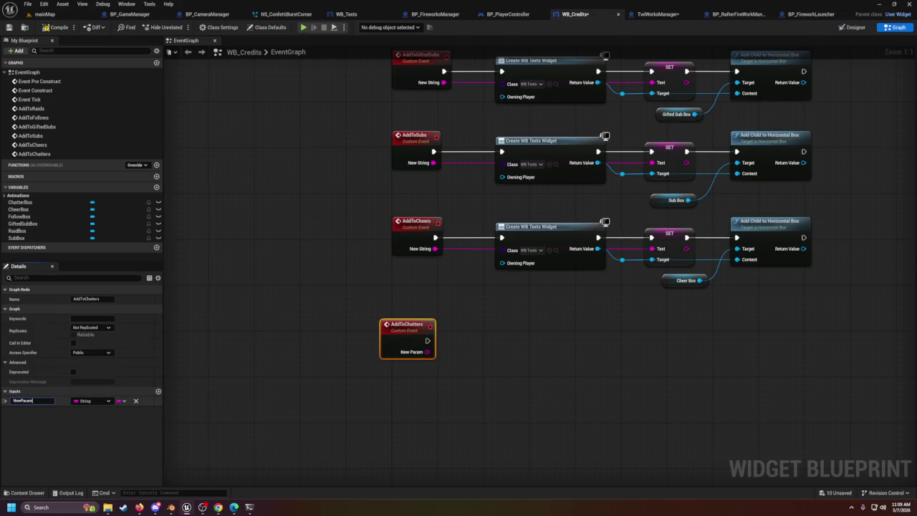
text(newS)
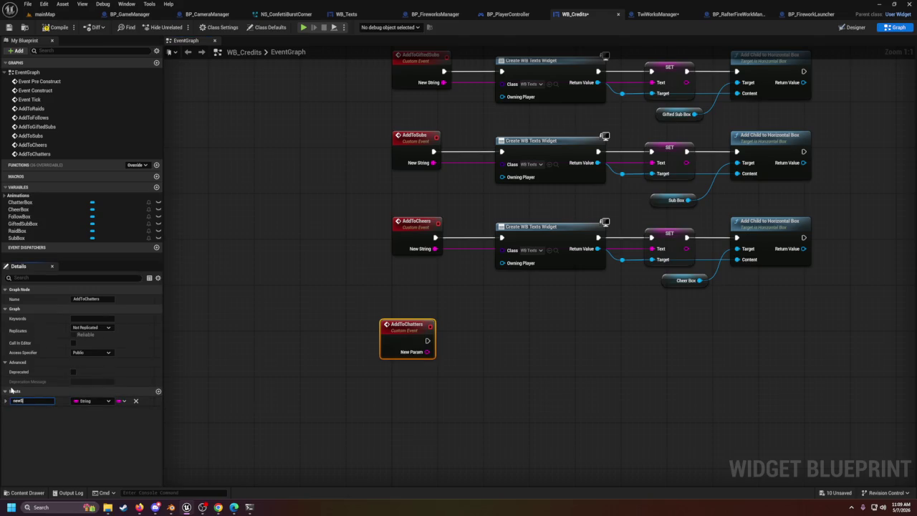
key(Return)
click(550, 230)
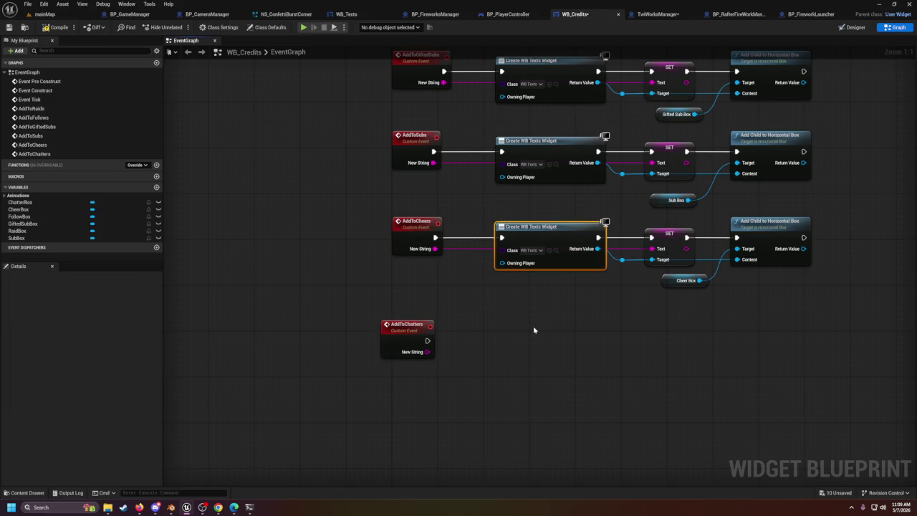
Step: Paste a Create WB Texts Widget node and run it from AddToChatters
key(ctrl+c)
key(ctrl+v)
drag(428, 340, 490, 335)
drag(634, 353, 586, 356)
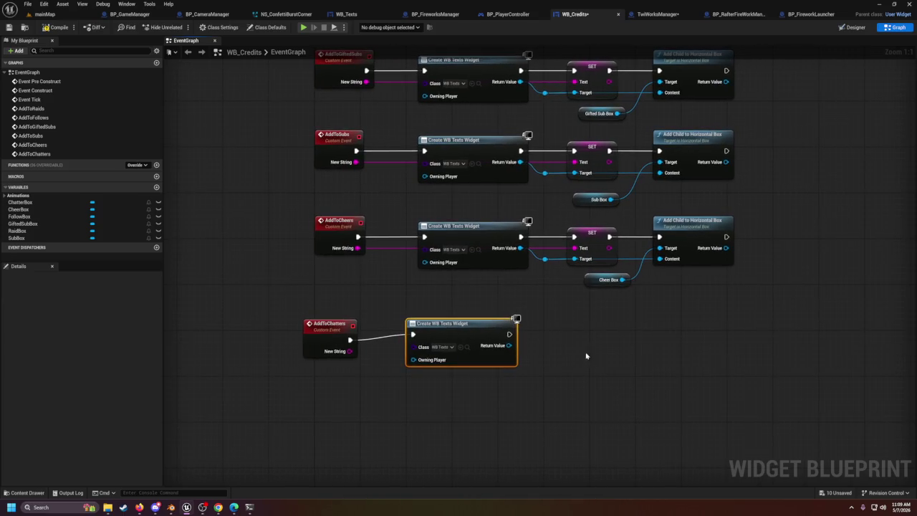
mouse_move(471, 329)
mouse_down()
mouse_move(465, 336)
mouse_move(559, 338)
mouse_up()
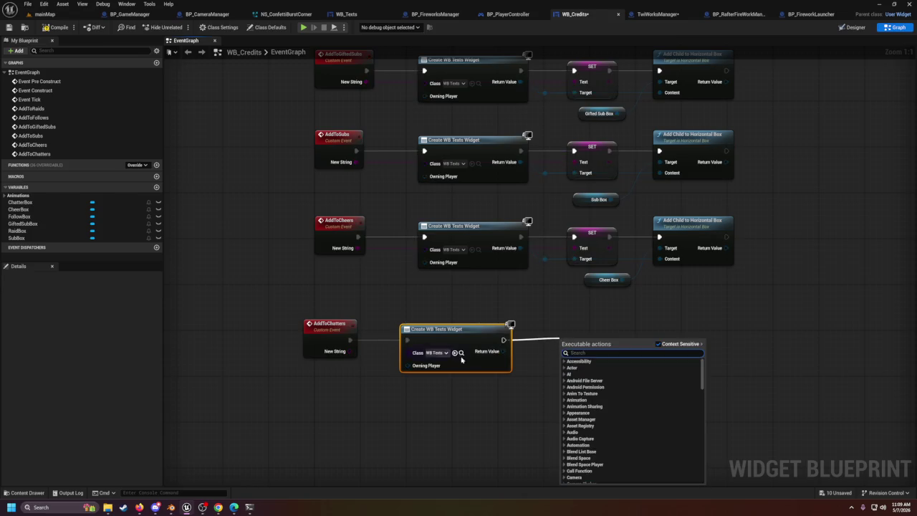
click(350, 352)
Step: Set the new widget's Text from New String with a chained SET Text node
mouse_move(350, 352)
mouse_down()
mouse_move(566, 360)
mouse_move(503, 347)
mouse_move(573, 352)
mouse_move(554, 354)
mouse_up()
text(set tex)
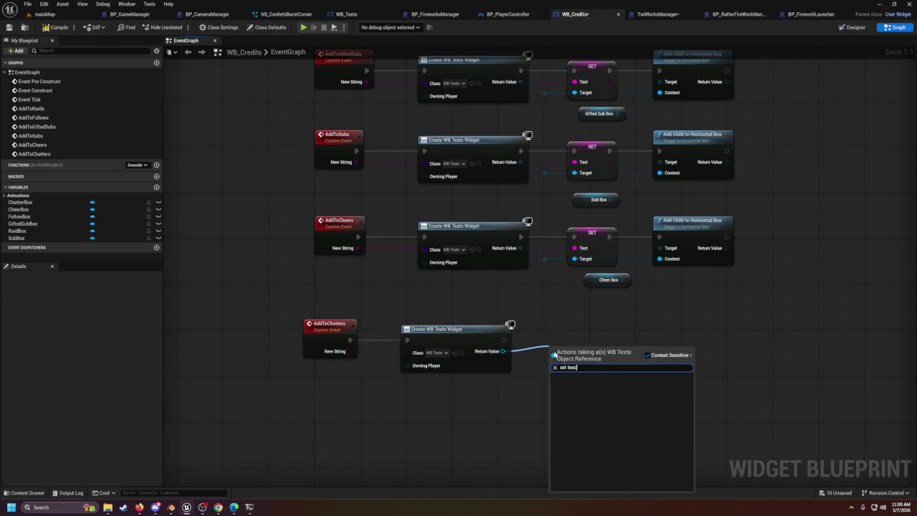
key(Up)
key(Return)
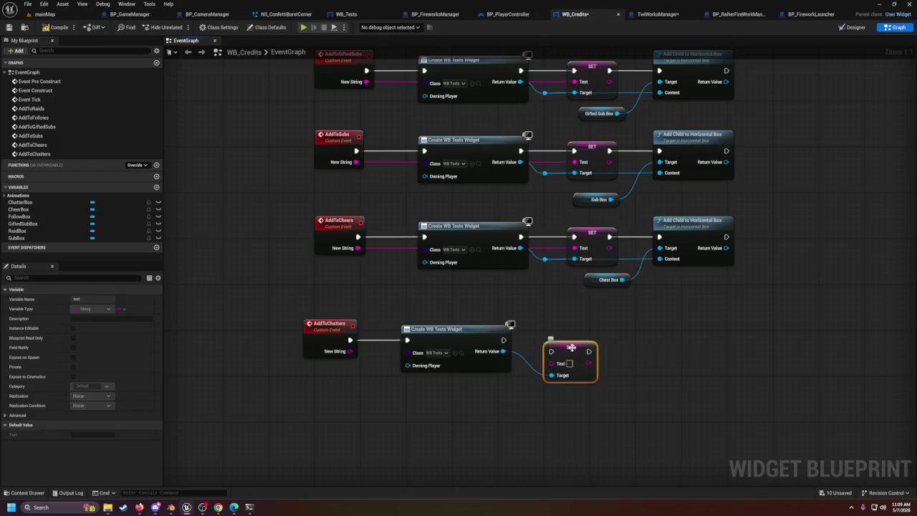
drag(579, 349, 586, 338)
mouse_move(505, 341)
mouse_down()
mouse_move(586, 350)
mouse_move(558, 341)
mouse_up()
drag(350, 351, 557, 351)
mouse_move(628, 370)
mouse_down()
mouse_move(614, 348)
mouse_move(485, 331)
mouse_up()
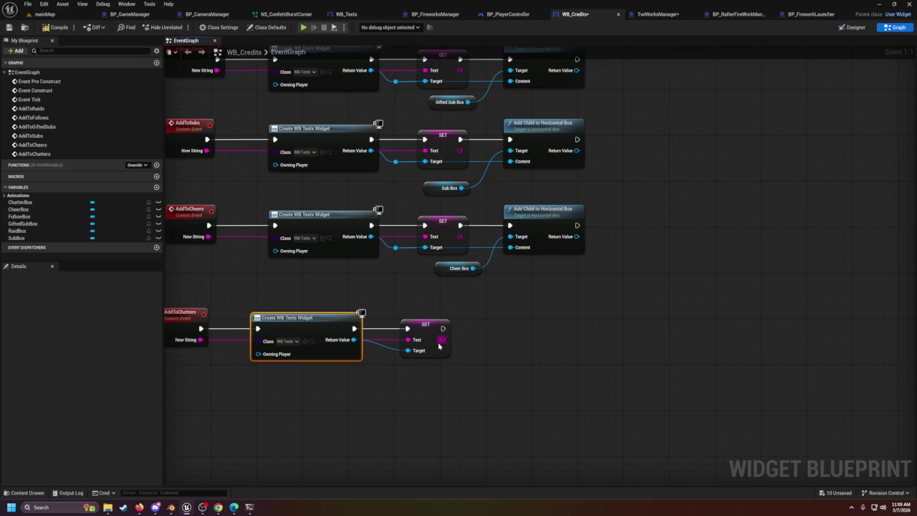
Step: Paste an Add Child to Horizontal Box node after SET and add a Chatter Box getter
click(533, 222)
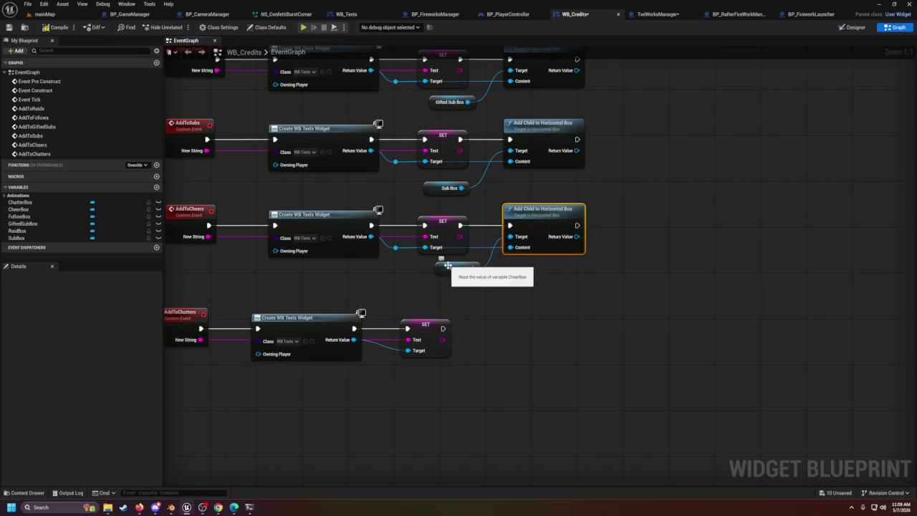
click(527, 326)
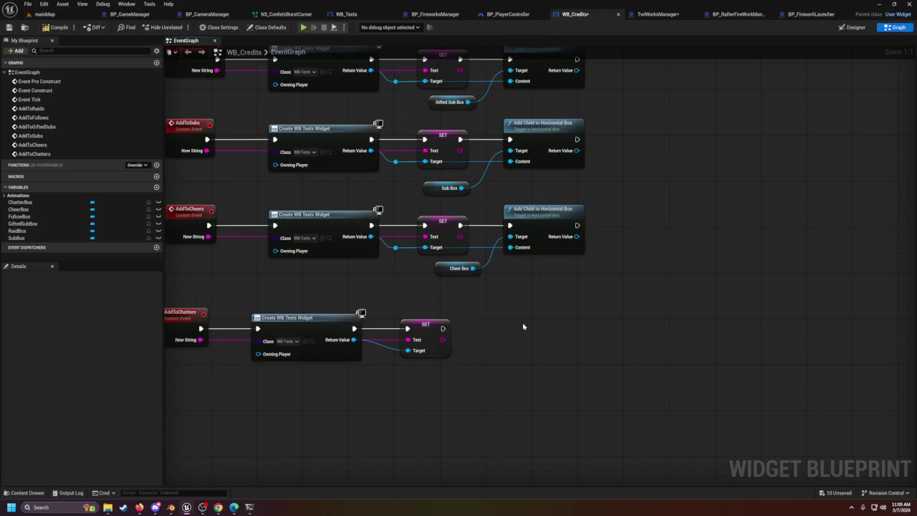
key(ctrl+v)
drag(527, 337, 486, 335)
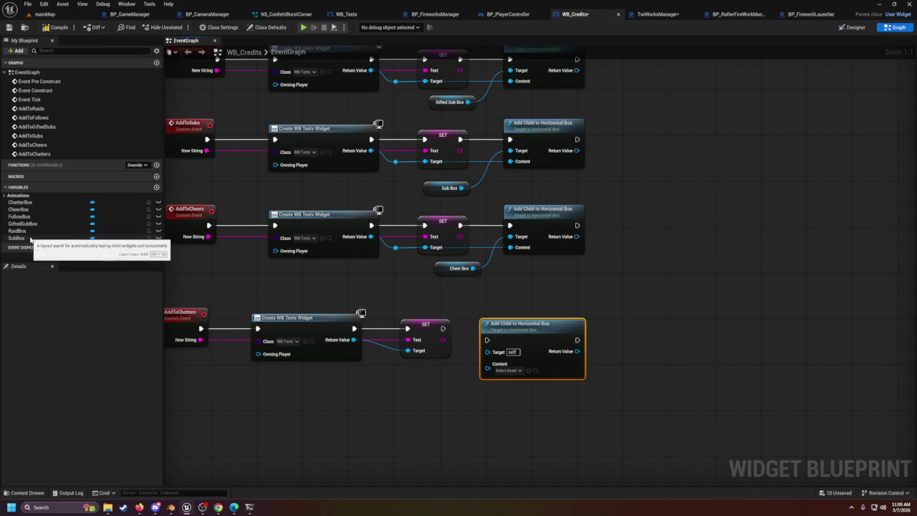
mouse_move(20, 202)
mouse_down()
mouse_move(500, 423)
mouse_move(487, 367)
mouse_up()
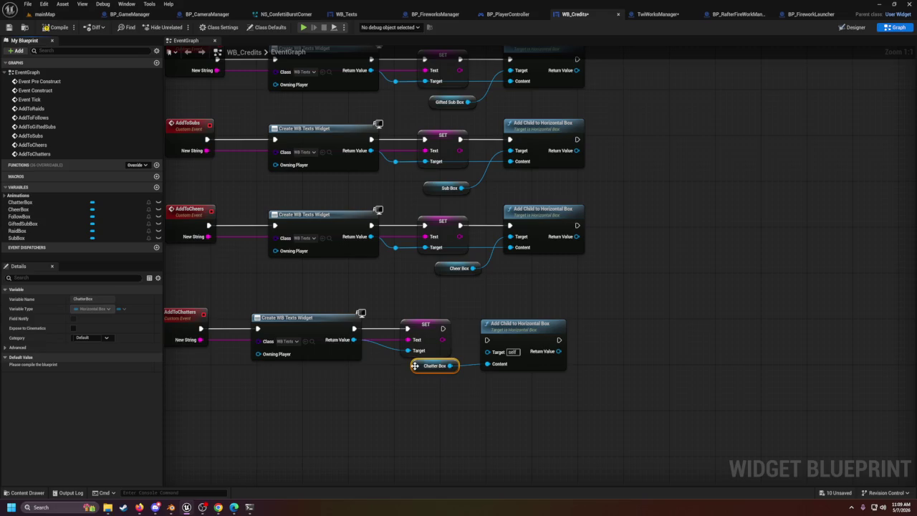
drag(415, 366, 417, 384)
Step: Chain SET into Add Child, with Chatter Box as Target and the created widget as Content
drag(443, 328, 501, 340)
mouse_move(450, 377)
mouse_down()
mouse_move(462, 378)
mouse_move(488, 346)
mouse_up()
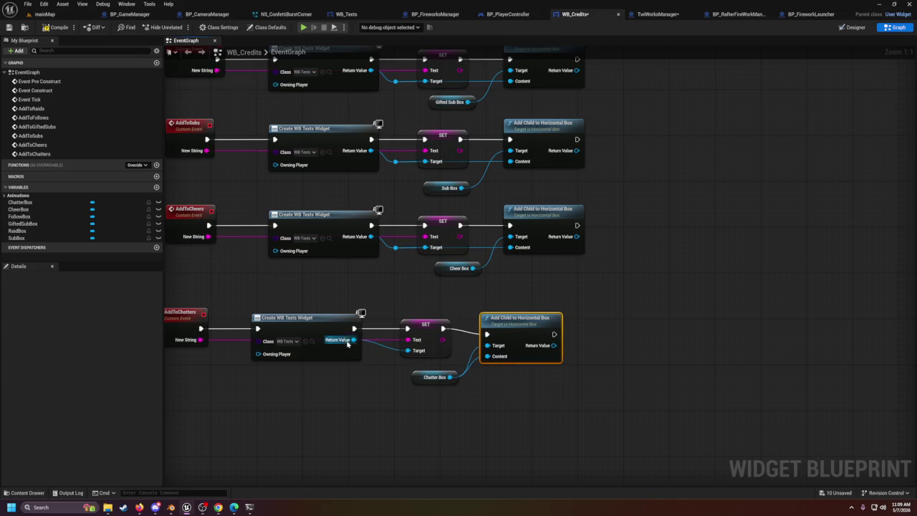
click(382, 349)
double_click(381, 349)
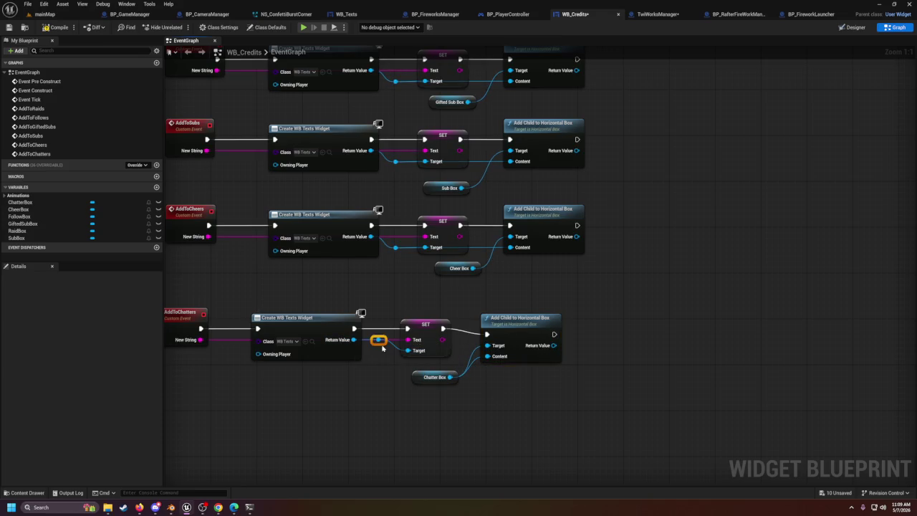
mouse_move(379, 340)
mouse_down()
mouse_move(379, 351)
mouse_move(488, 356)
mouse_up()
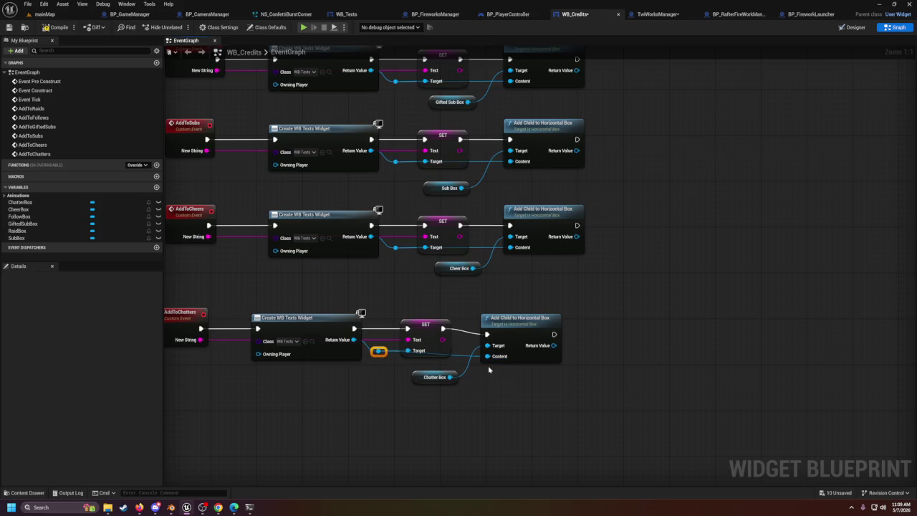
click(490, 376)
Step: Align the Add Child to Horizontal Box node and save WB_Credits
drag(511, 332, 510, 325)
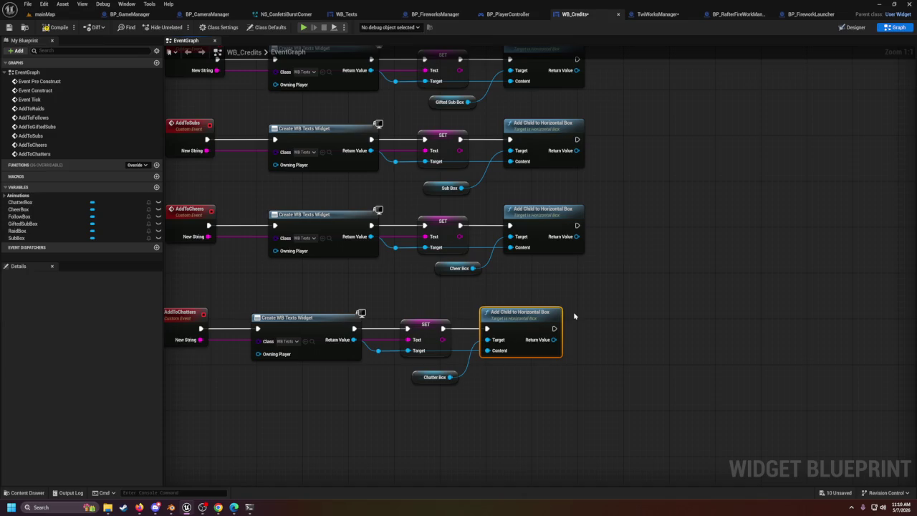
click(634, 335)
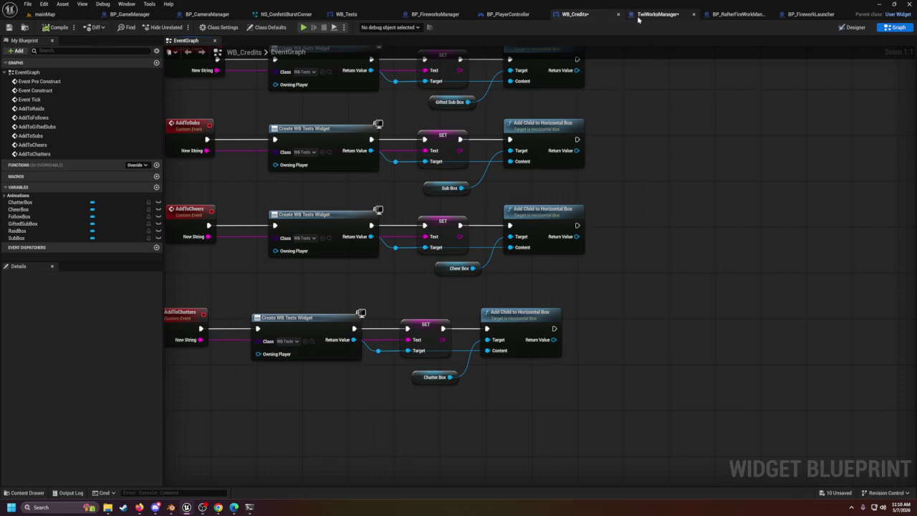
click(8, 28)
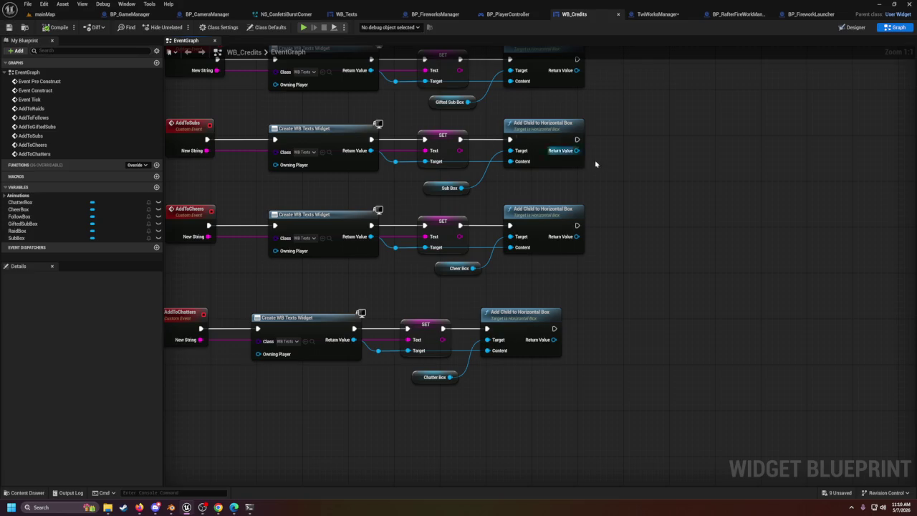
Step: In TwiWorksManager, set Add to Chatters' New String heading to 'Those in Chat'
click(657, 13)
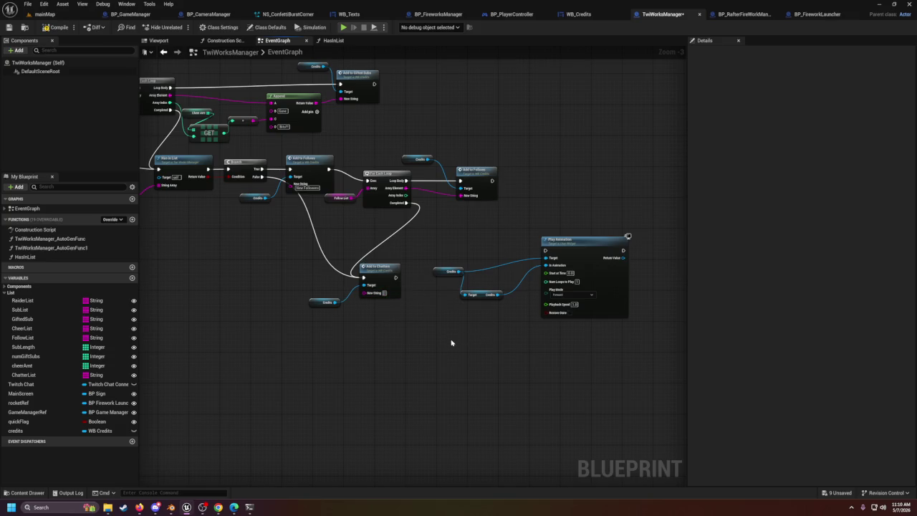
text(Thomas in C)
key(Return)
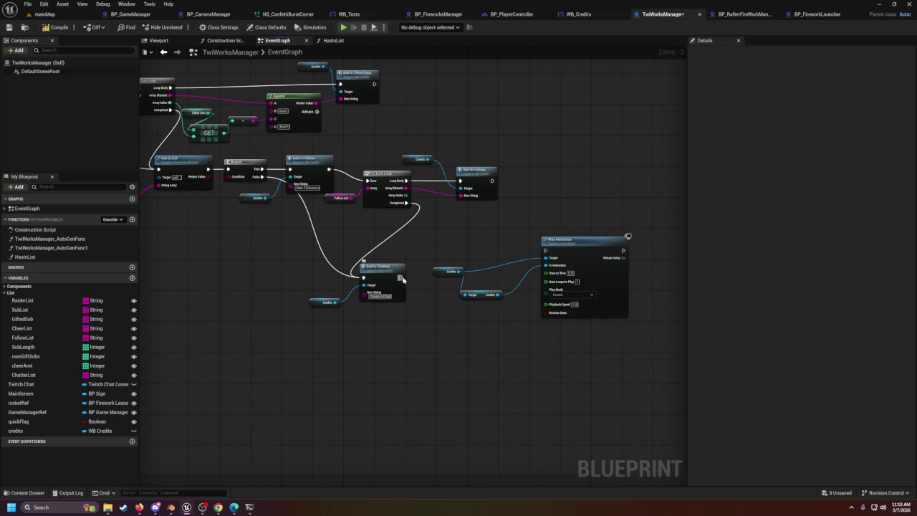
Step: Follow Add to Chatters with a For Each Loop over ChatterList
drag(401, 277, 422, 316)
text(for each)
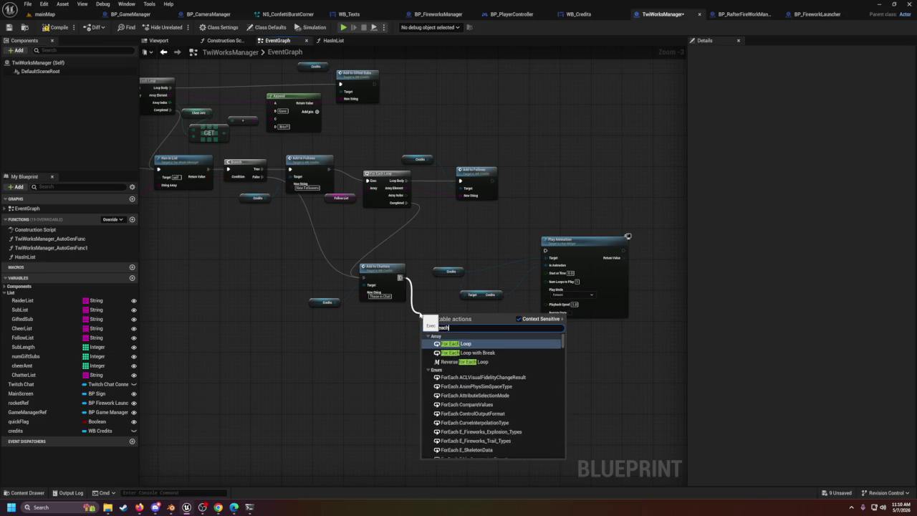
key(Return)
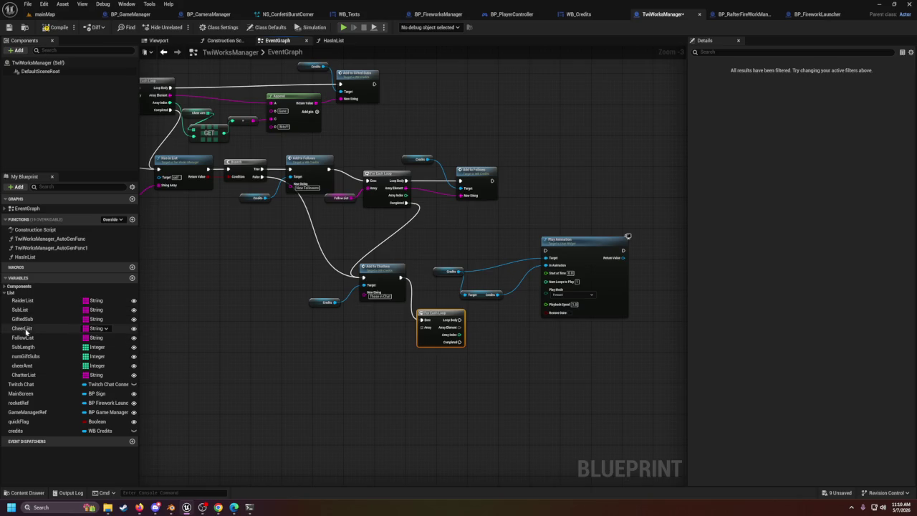
mouse_move(23, 375)
mouse_down()
mouse_move(610, 377)
mouse_move(424, 331)
mouse_up()
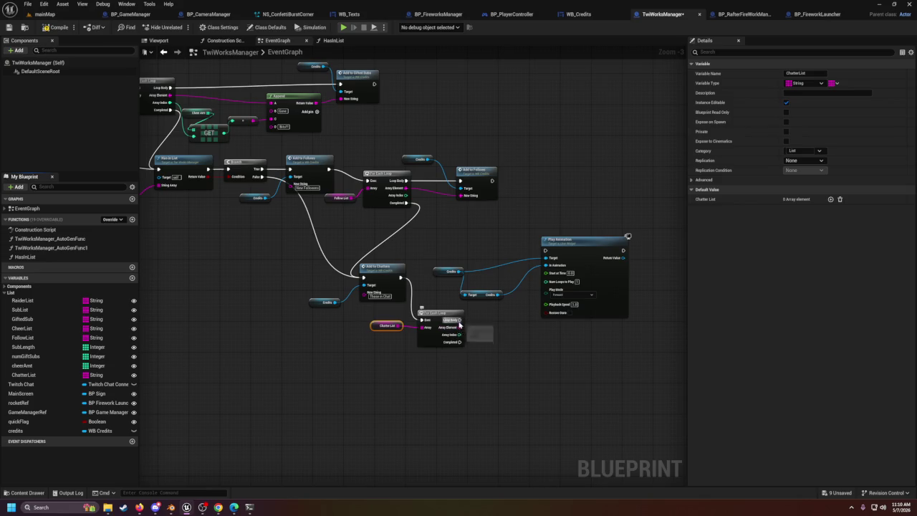
Step: Add a Credits variable reference near the loop body
drag(460, 320, 501, 340)
text(addt)
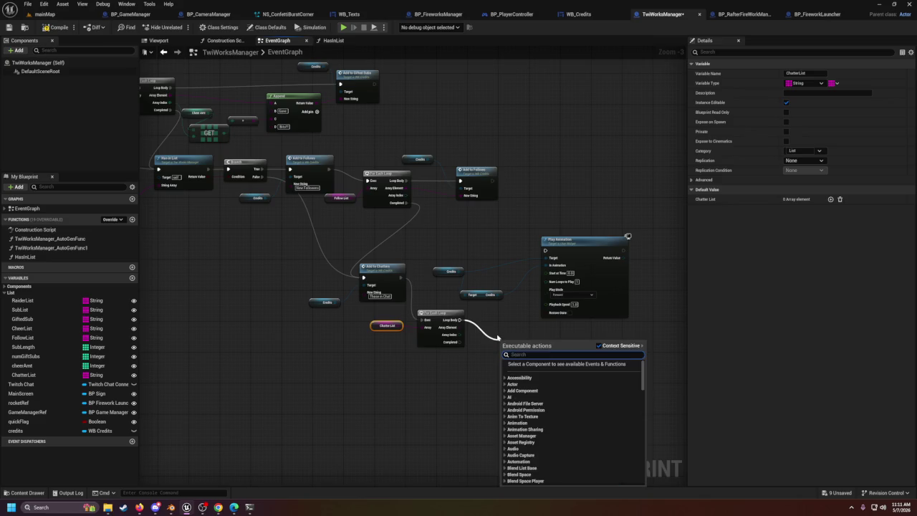
text(o)
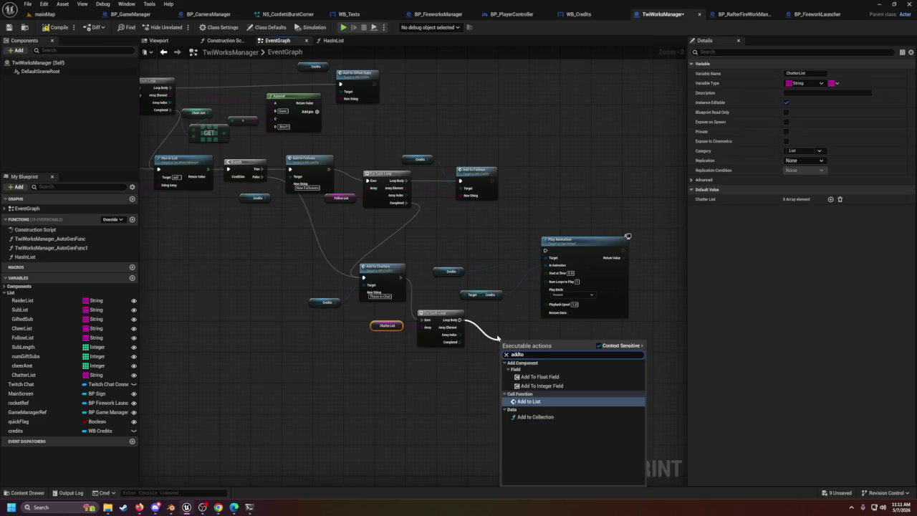
key(BackSpace)
key(BackSpace)
text(to cha)
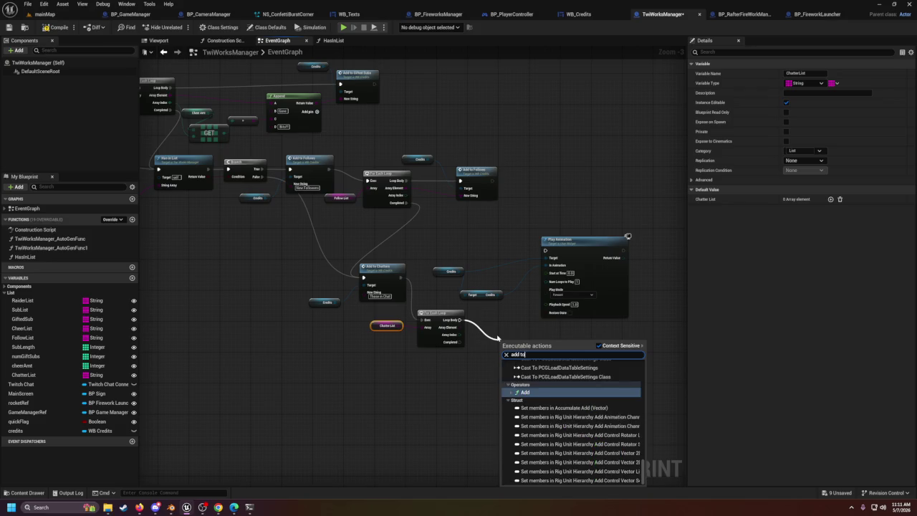
key(BackSpace)
key(BackSpace)
key(BackSpace)
click(467, 388)
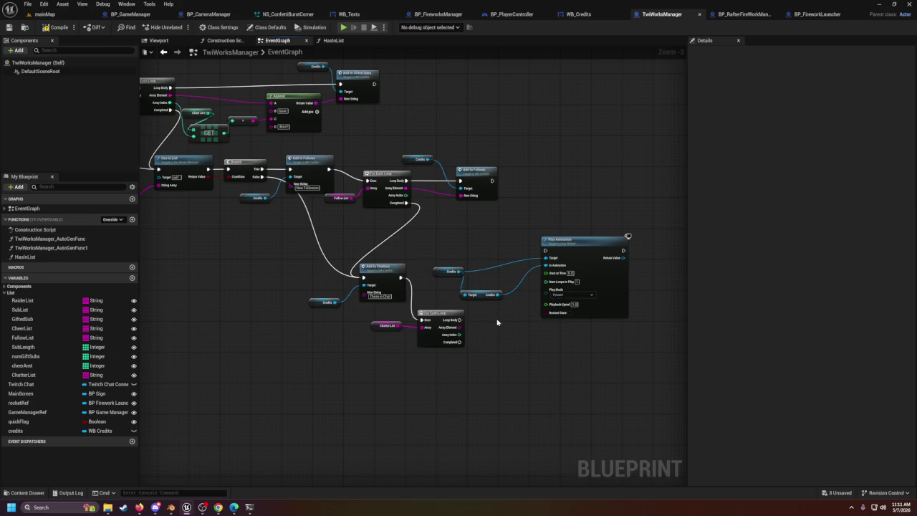
mouse_move(15, 430)
mouse_down()
mouse_move(378, 435)
mouse_move(437, 373)
mouse_move(462, 369)
mouse_move(444, 380)
mouse_move(474, 366)
mouse_up()
Step: Add a Credits getter with an Add to Chatters call, driven by the loop's Loop Body
click(441, 374)
text(as)
key(BackSpace)
text(dd)
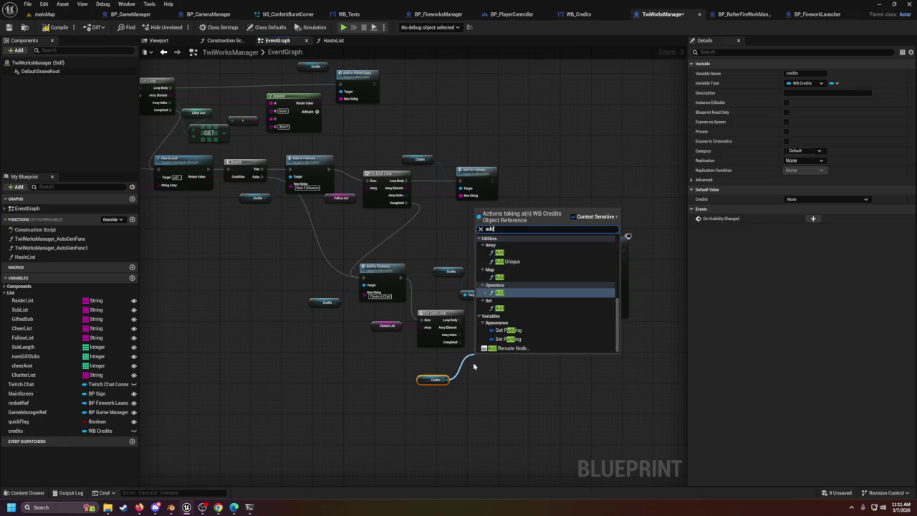
text( toc)
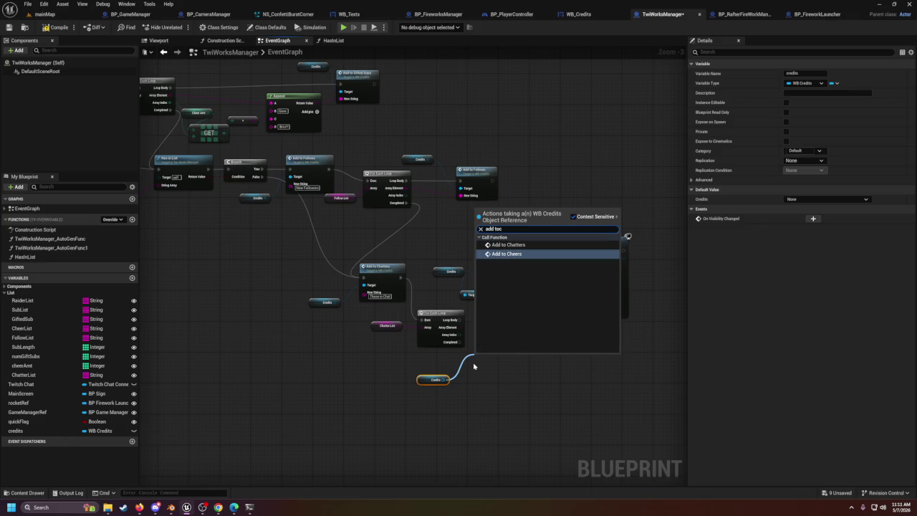
key(Up)
key(Return)
mouse_move(453, 316)
mouse_down()
mouse_move(476, 367)
mouse_move(501, 332)
mouse_move(477, 337)
mouse_move(491, 344)
mouse_move(476, 347)
mouse_move(537, 250)
mouse_move(547, 253)
mouse_up()
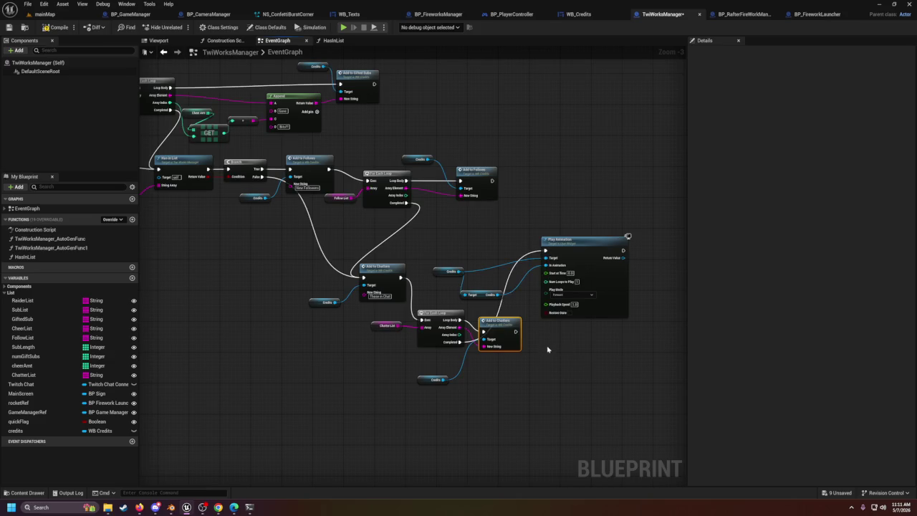
Step: Move the Play Animation node and its Credits inputs lower, below the loop
drag(424, 241, 584, 309)
mouse_move(584, 259)
mouse_down()
mouse_move(652, 363)
mouse_move(637, 366)
mouse_move(651, 398)
mouse_up()
click(592, 242)
drag(592, 241, 572, 186)
click(364, 241)
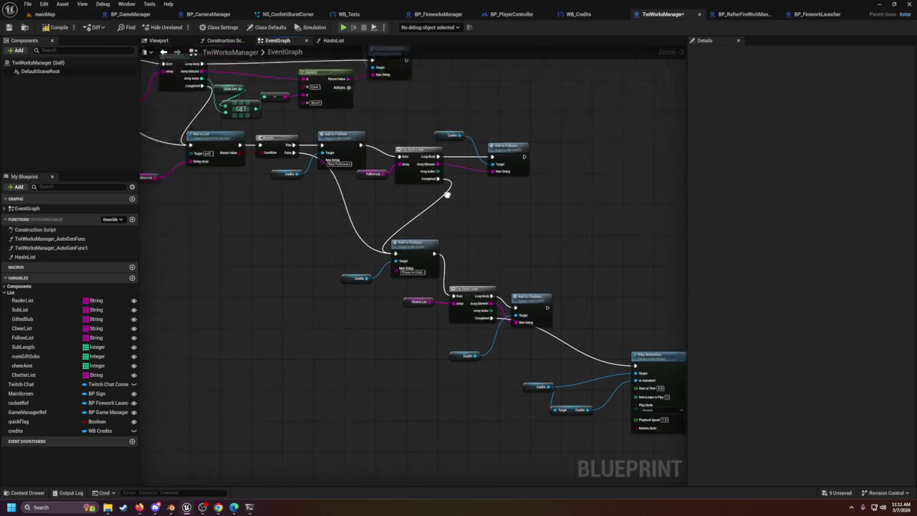
Step: Pan to the Add to Raids section and change its heading string to 'Raids'
scroll(506, 287, up, 1)
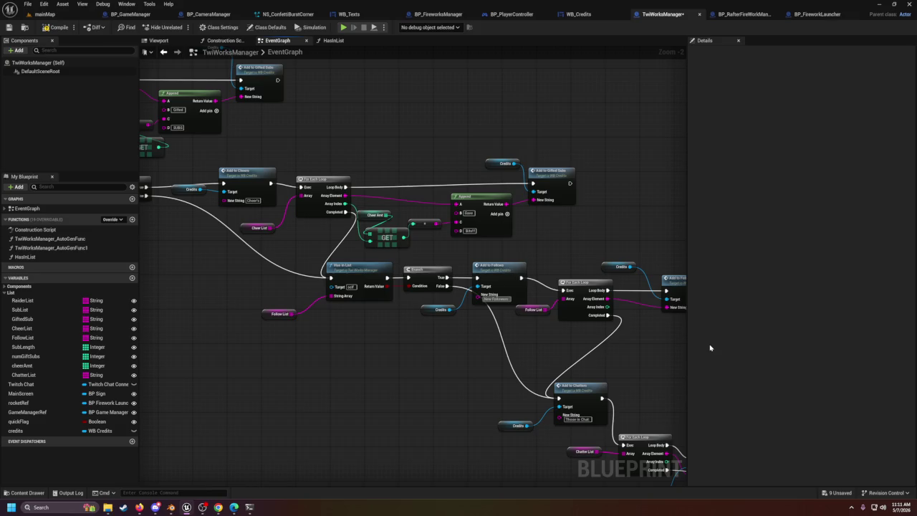
mouse_move(543, 226)
mouse_down()
mouse_move(473, 242)
mouse_move(399, 291)
mouse_move(470, 302)
mouse_up()
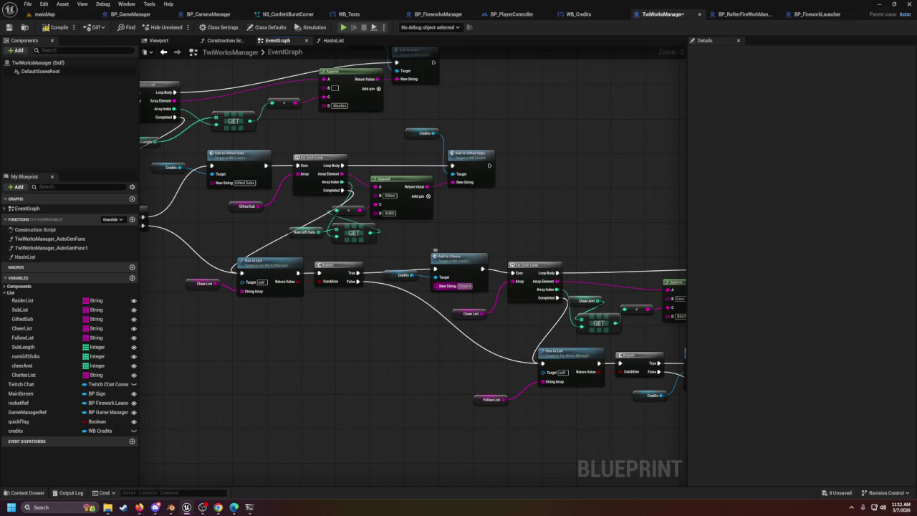
drag(412, 229, 527, 194)
drag(424, 244, 518, 246)
mouse_move(367, 278)
mouse_down()
mouse_move(433, 303)
mouse_move(464, 349)
mouse_up()
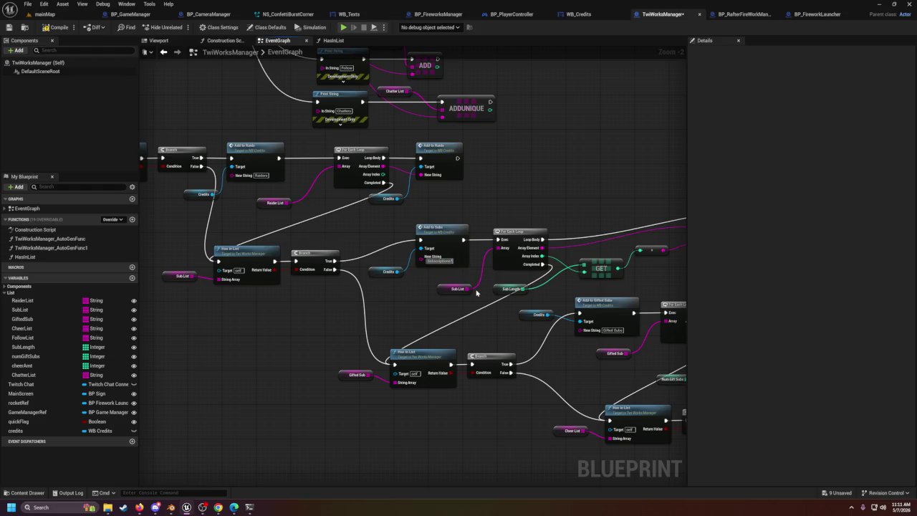
drag(467, 284, 499, 265)
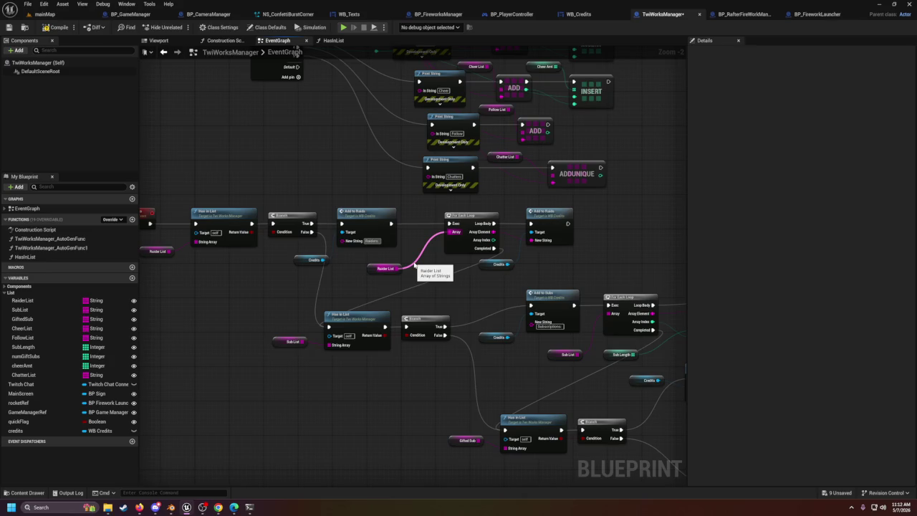
key(ctrl+z)
Step: Switch to the mainMap level tab to test the game
scroll(414, 265, down, 3)
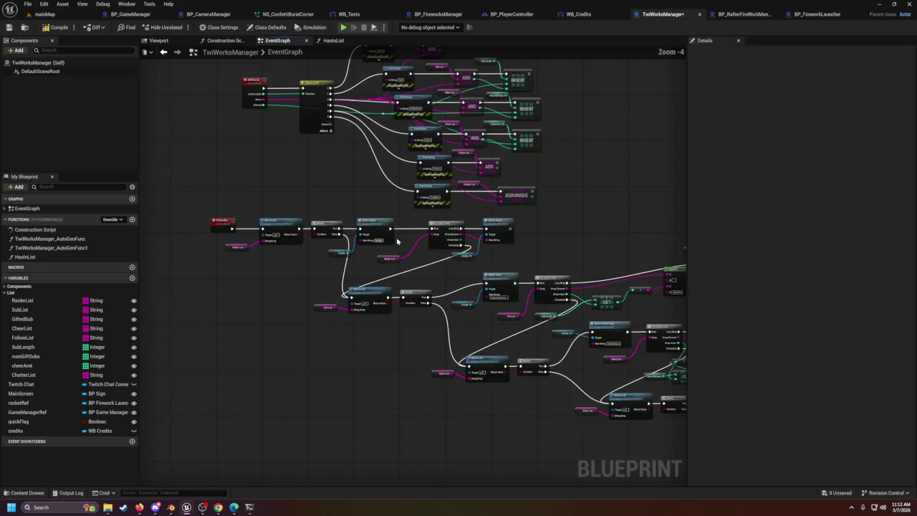
scroll(491, 245, up, 3)
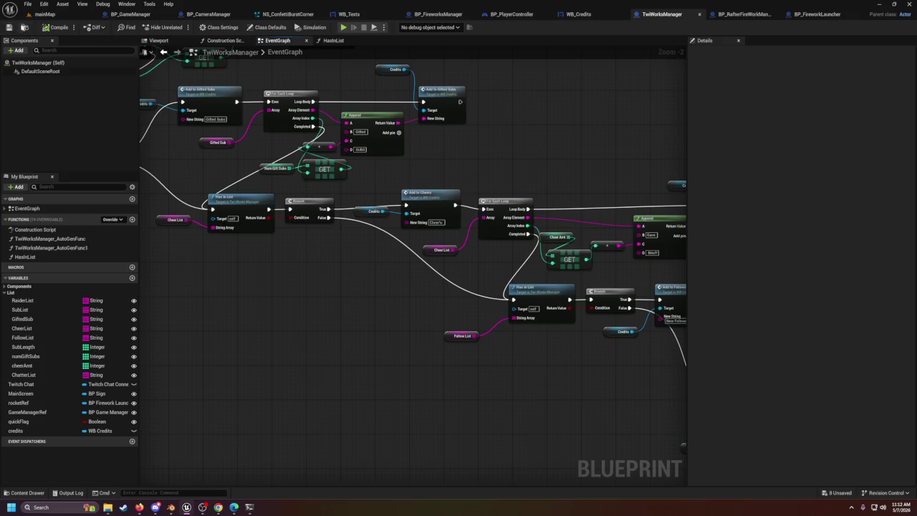
click(45, 14)
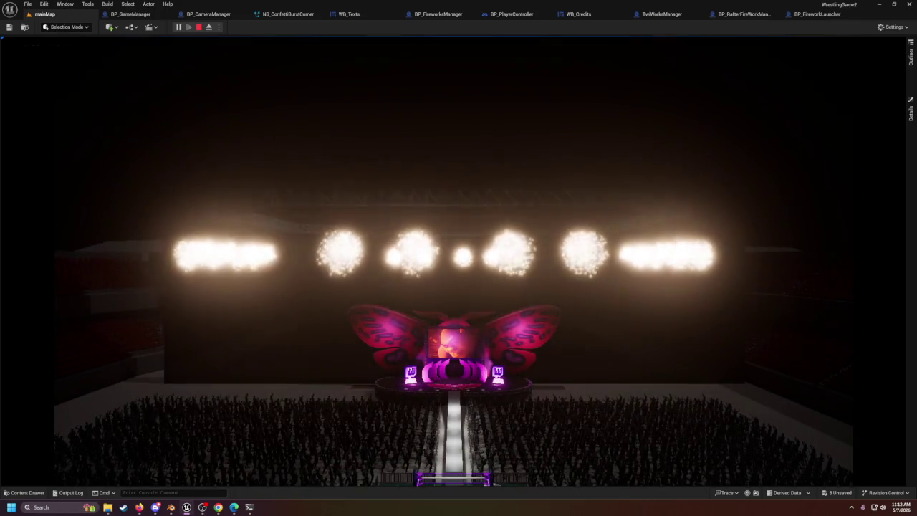
Step: Free the mouse, watch the fireworks and wrestler entrance in the test run, then stop it
key(shift+F1)
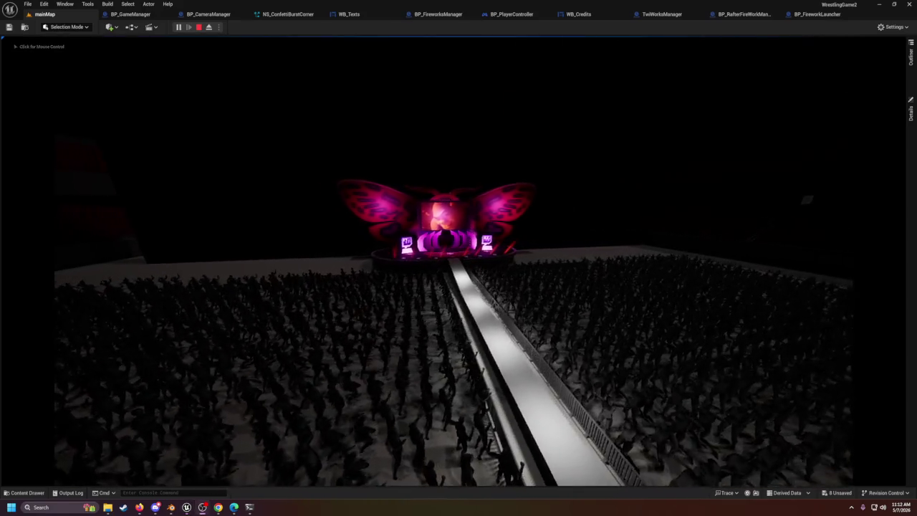
click(563, 142)
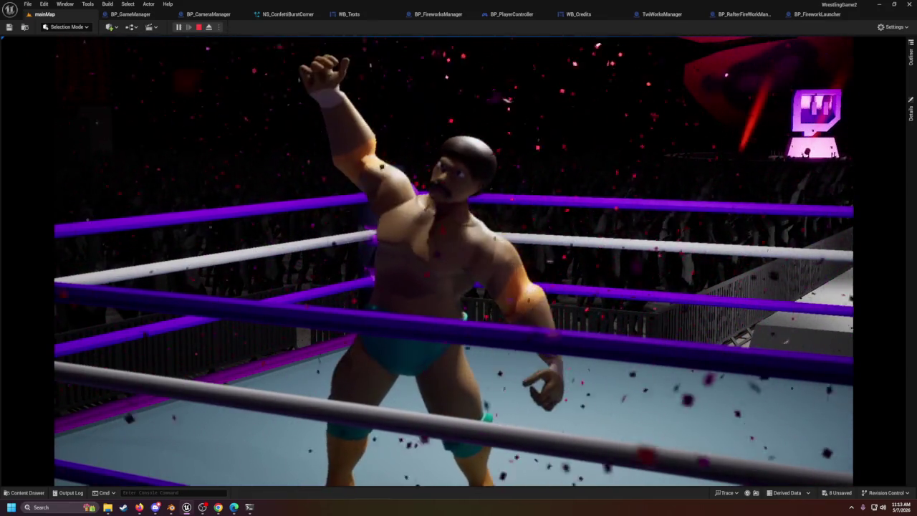
key(Escape)
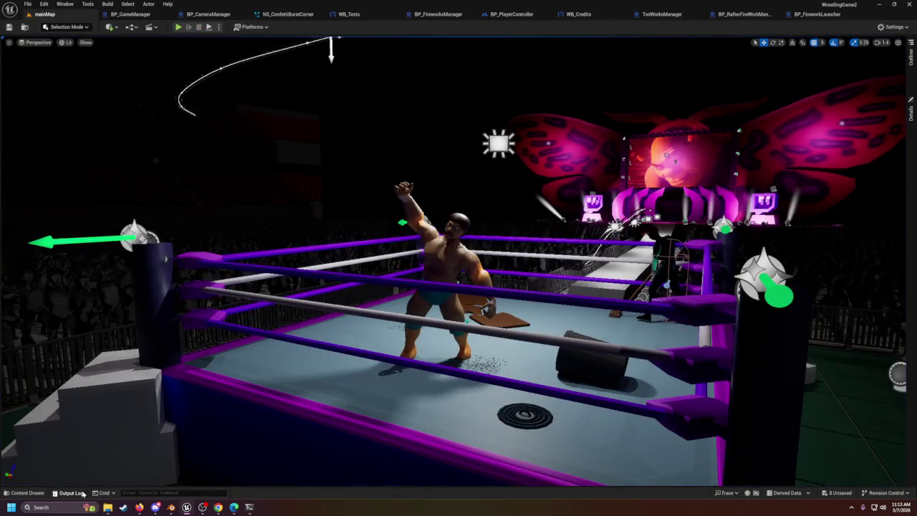
Step: Check the output log and orbit the camera back behind the ring and stage
click(76, 495)
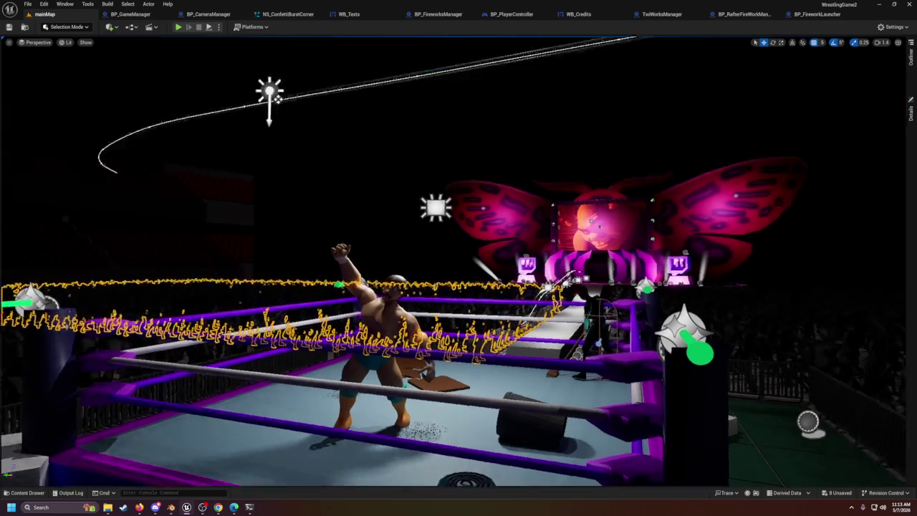
mouse_move(486, 115)
mouse_down()
mouse_move(473, 115)
mouse_move(473, 143)
mouse_move(459, 107)
mouse_move(486, 115)
mouse_move(480, 122)
mouse_move(465, 93)
mouse_move(487, 150)
mouse_move(476, 193)
mouse_up()
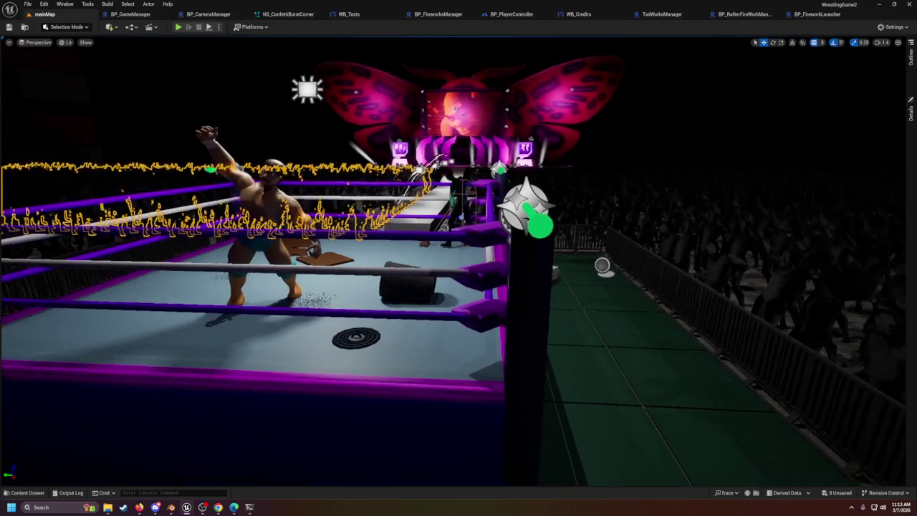
mouse_move(477, 194)
mouse_down()
mouse_move(473, 179)
mouse_move(477, 201)
mouse_up()
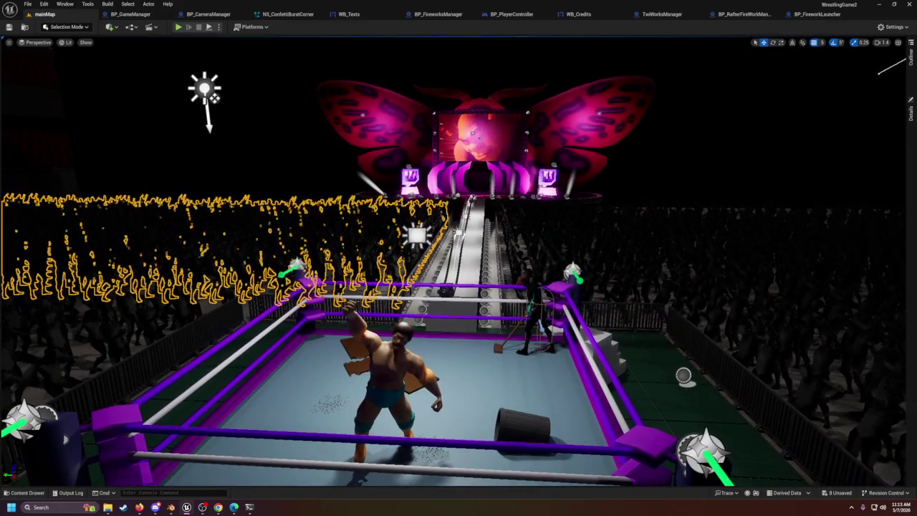
Step: Run a second short play test, then open the BP_RafterFireWorkManager event graph
key(alt+p)
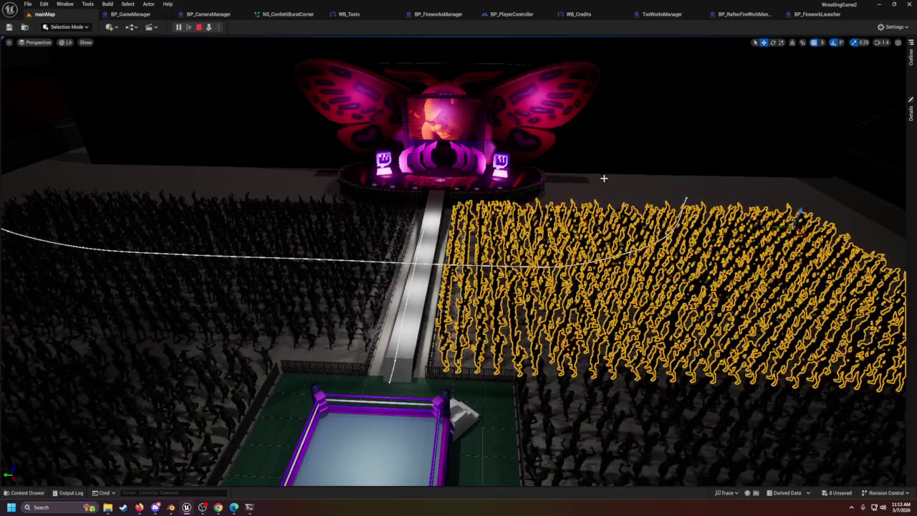
key(Escape)
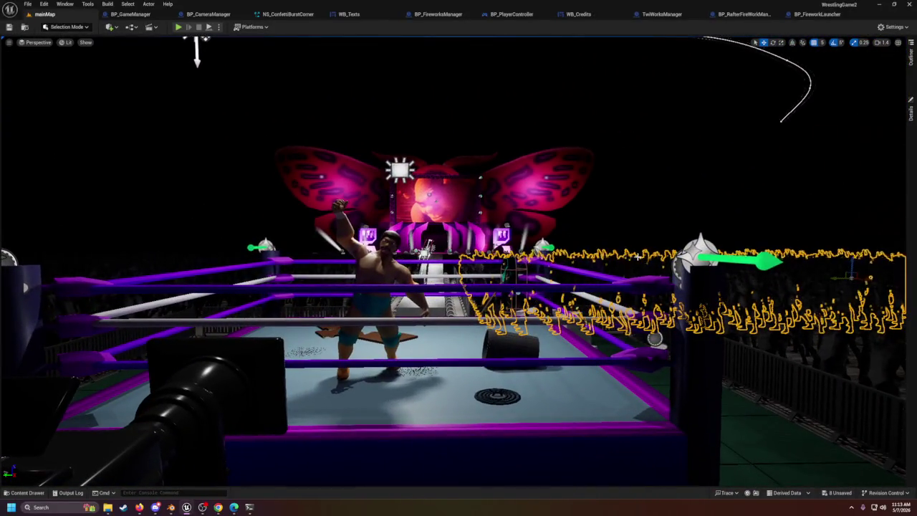
click(745, 13)
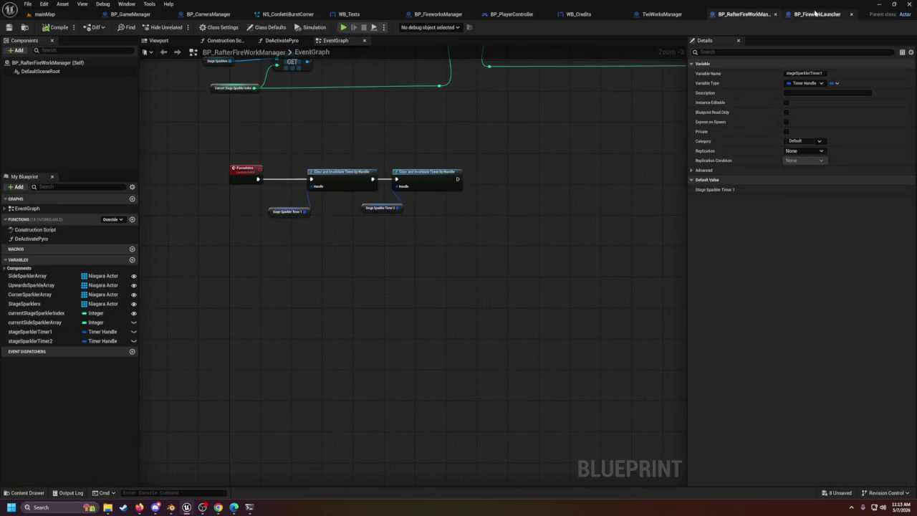
Step: Look over BP_FireworkLauncher, then BP_GameManager's loop, Change Text and Activate Rafters nodes
click(816, 14)
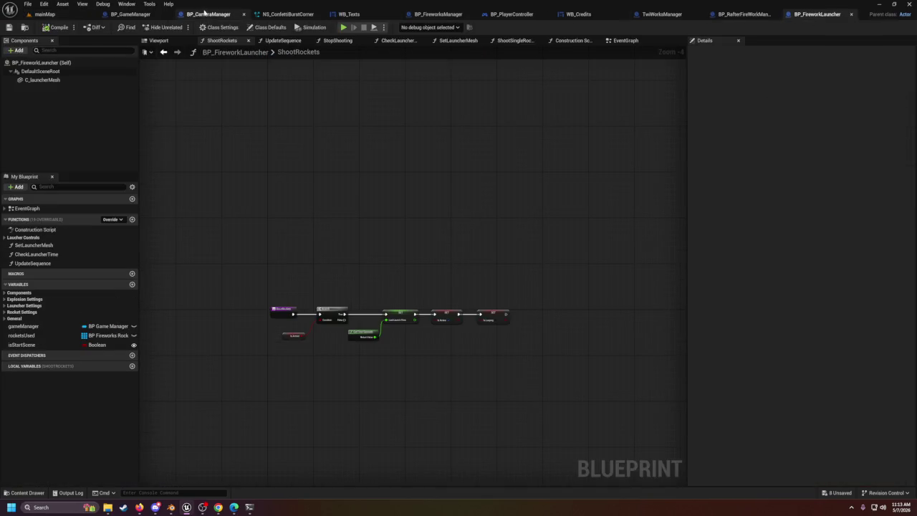
click(130, 13)
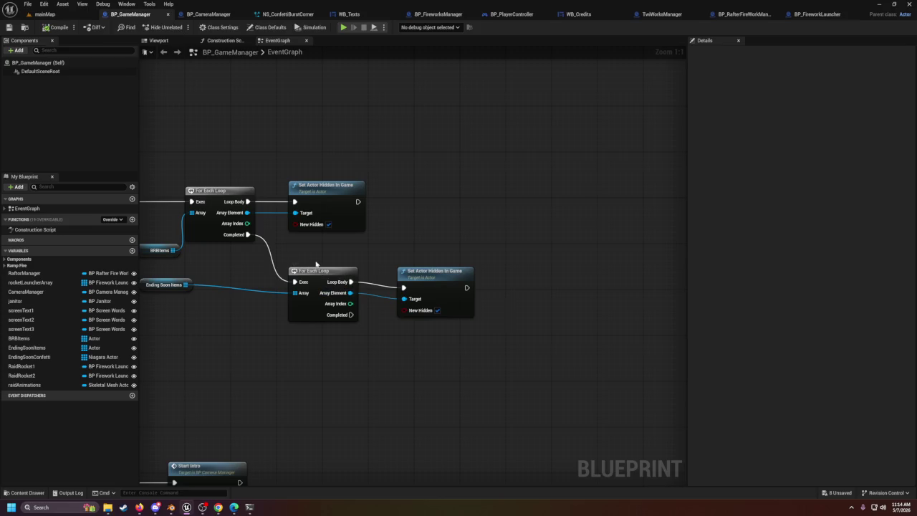
drag(316, 265, 360, 262)
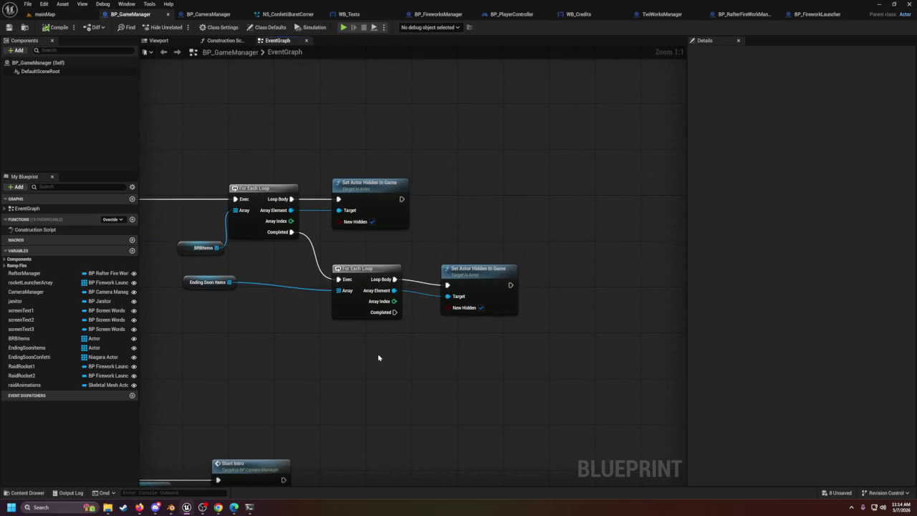
drag(378, 358, 508, 356)
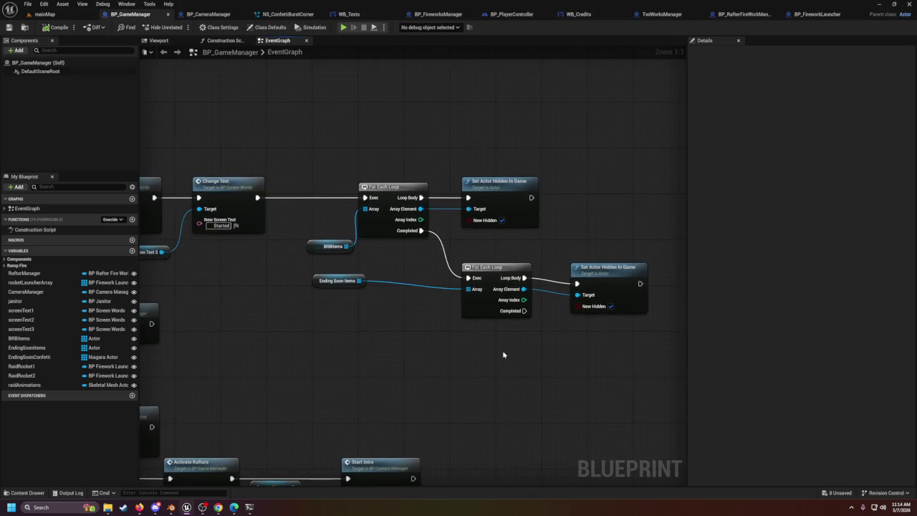
Step: Review WB_Credits and TwiWorksManager's FillCredits event, then return to BP_GameManager
click(579, 14)
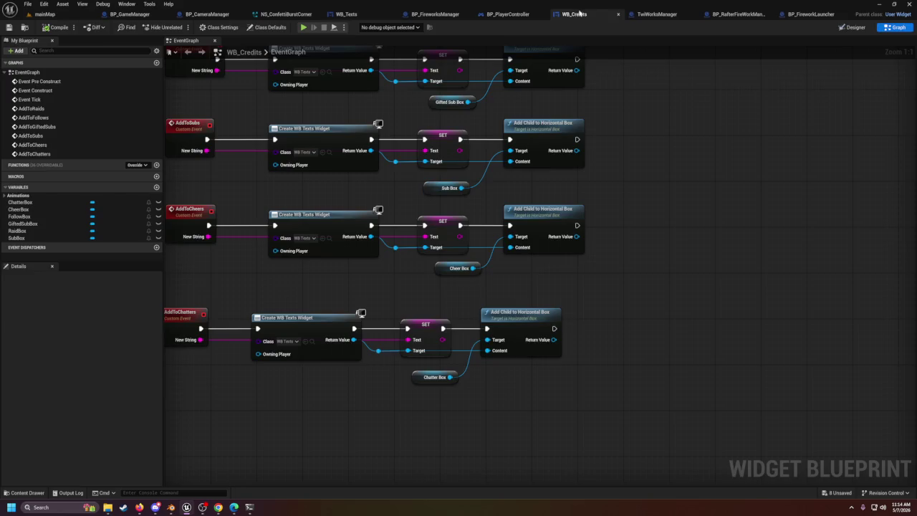
click(657, 14)
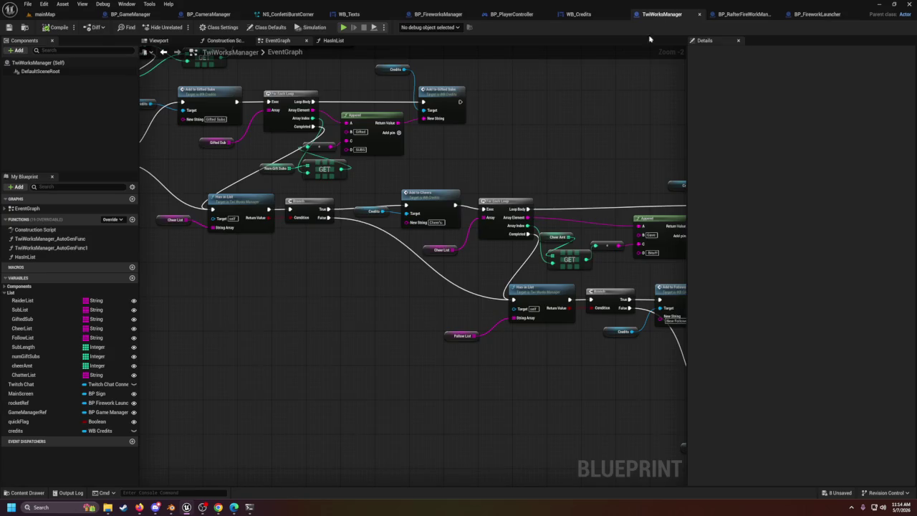
scroll(349, 226, up, 4)
click(379, 200)
scroll(450, 145, down, 4)
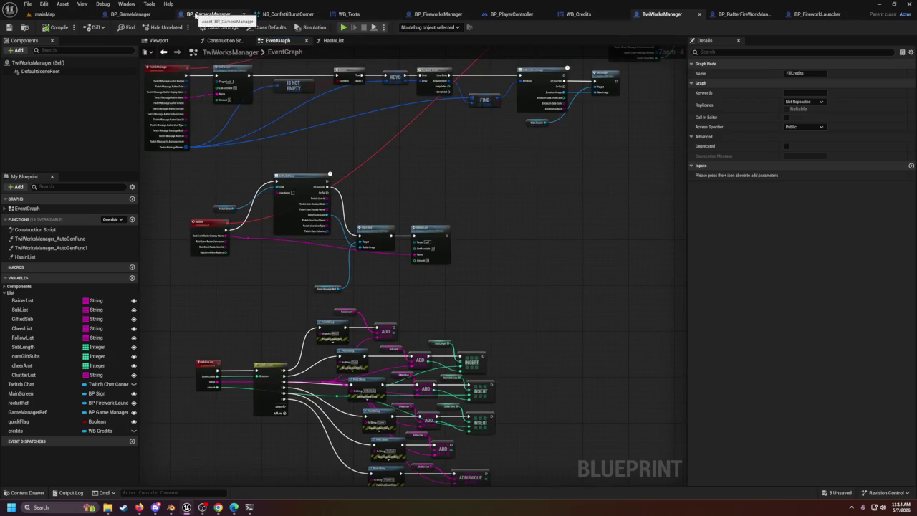
click(132, 14)
scroll(580, 266, down, 3)
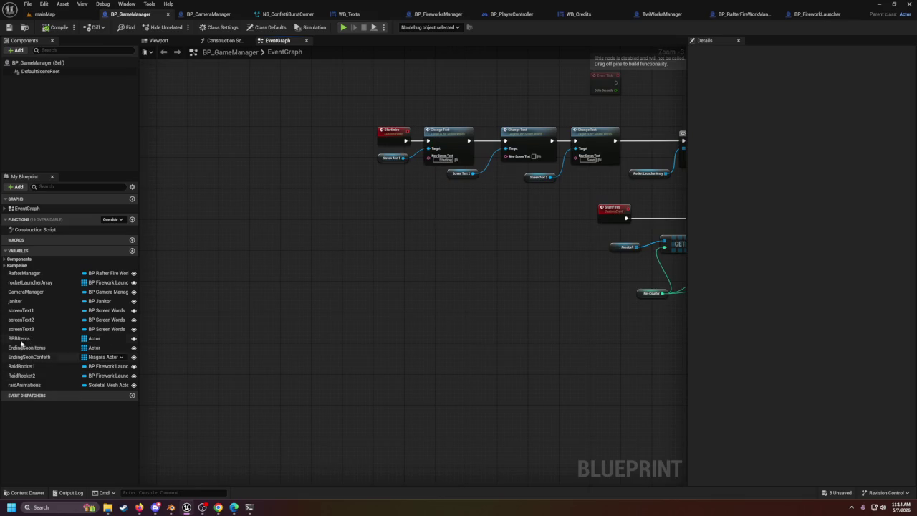
click(3, 260)
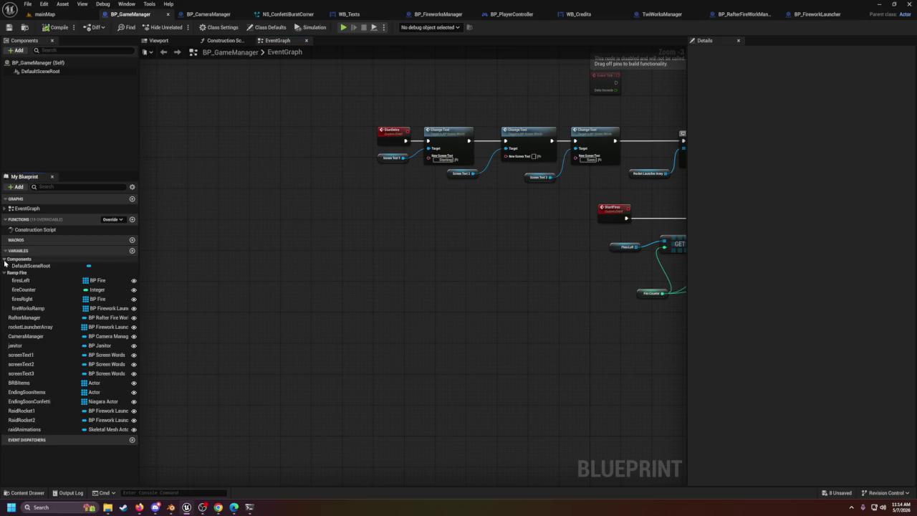
click(4, 259)
scroll(222, 258, down, 2)
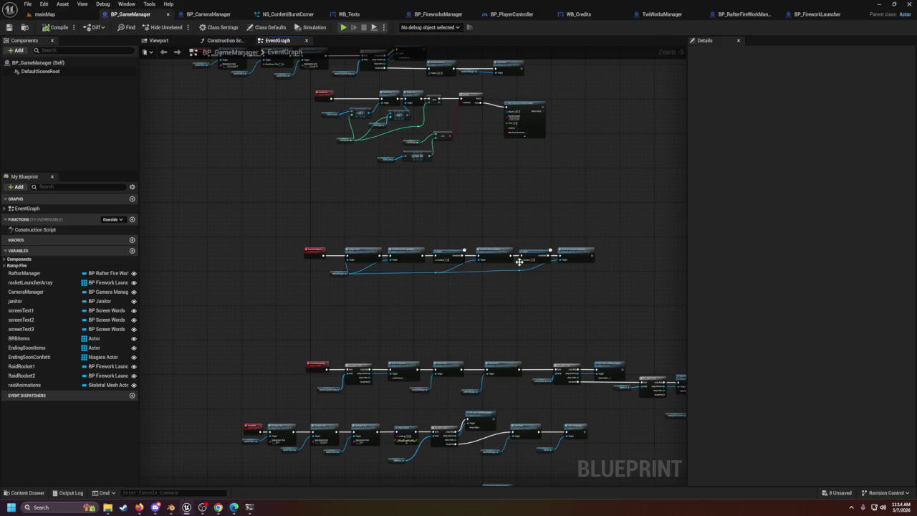
drag(428, 243, 444, 212)
scroll(444, 212, up, 5)
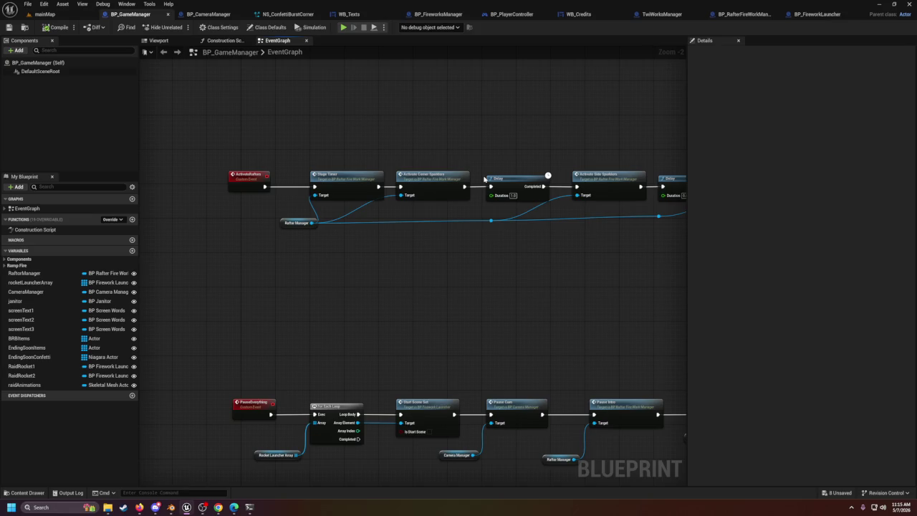
scroll(485, 173, down, 4)
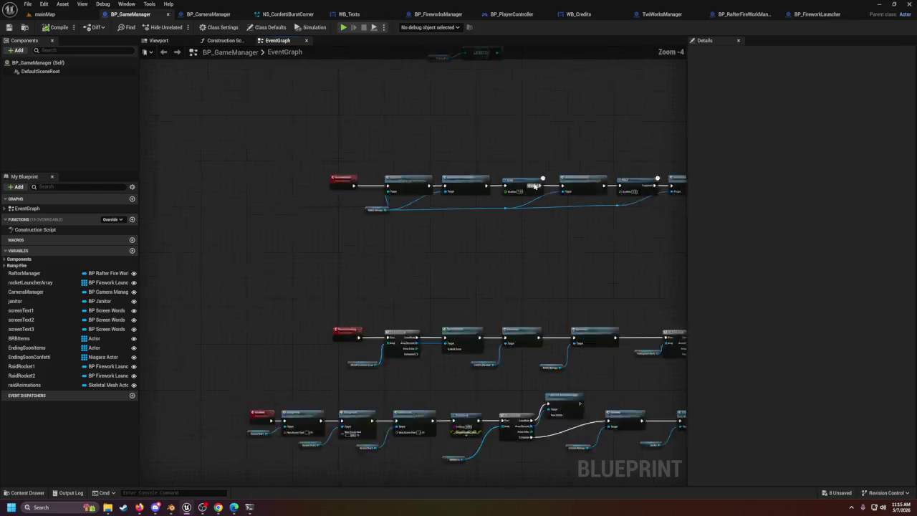
scroll(489, 295, up, 4)
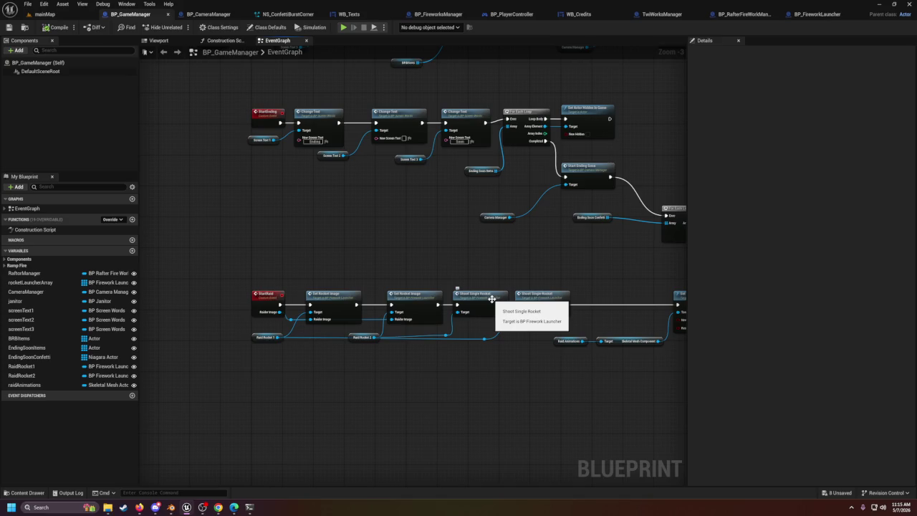
drag(468, 107, 472, 269)
Step: Pan BP_GameManager's graph to the StartBRB chain and switch to the browser video
scroll(472, 270, up, 1)
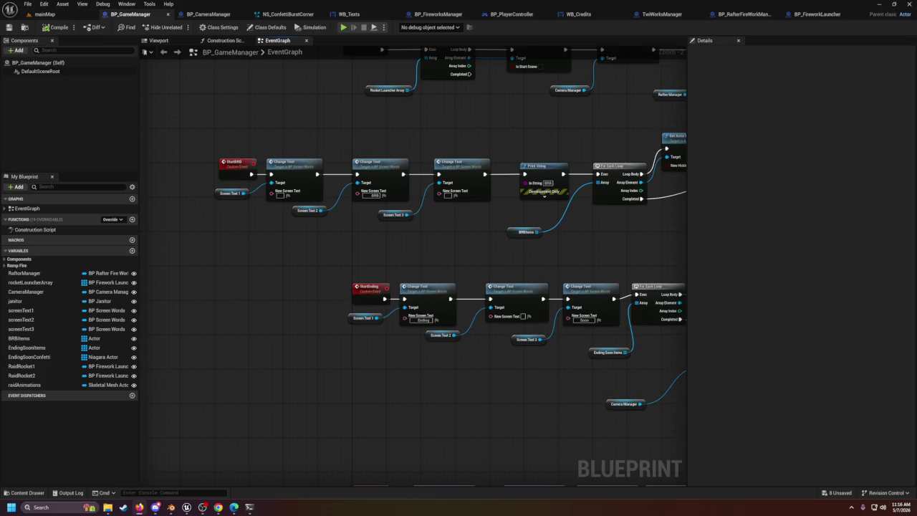
key(alt+Tab)
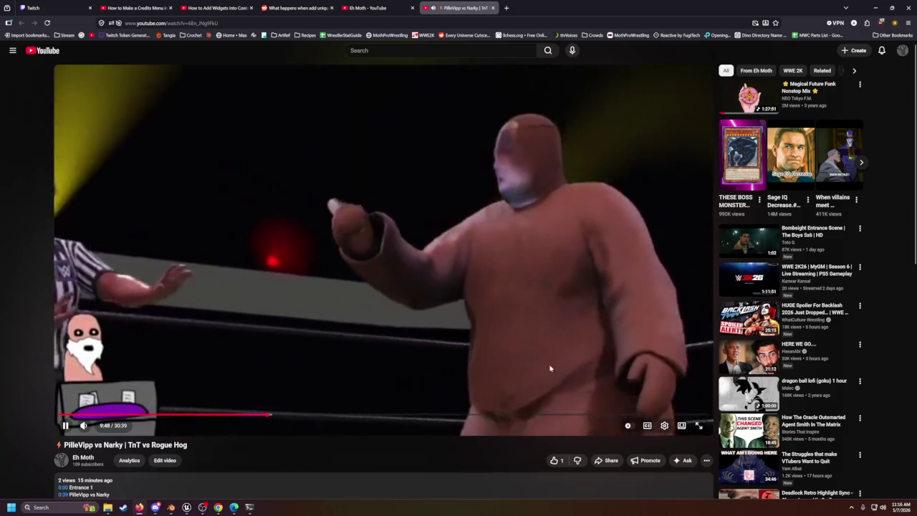
Step: Pause the wrestling video on the Rivalry Result screen, leave full screen, and move the browser aside
click(699, 427)
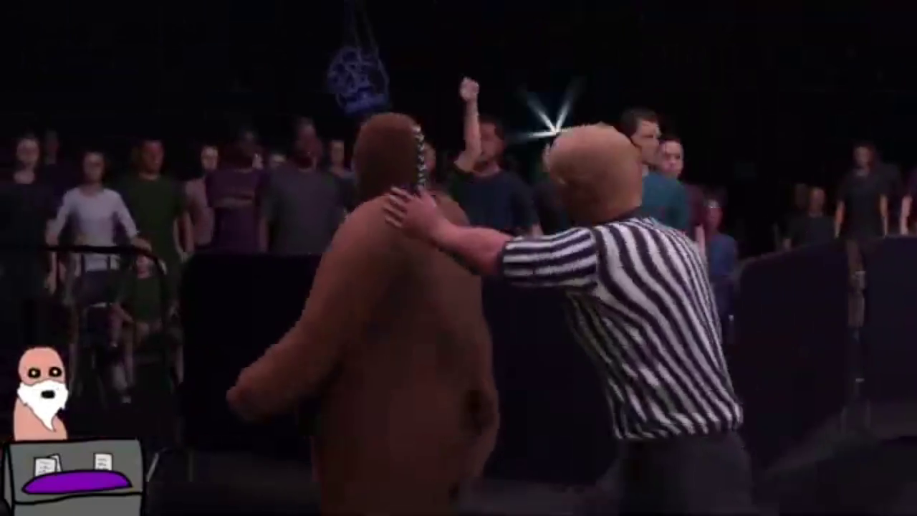
mouse_move(550, 513)
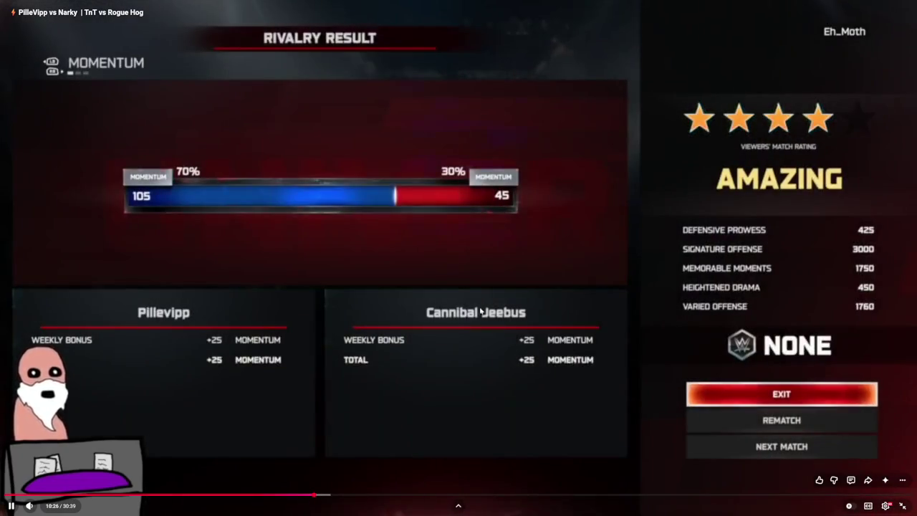
click(447, 287)
double_click(460, 292)
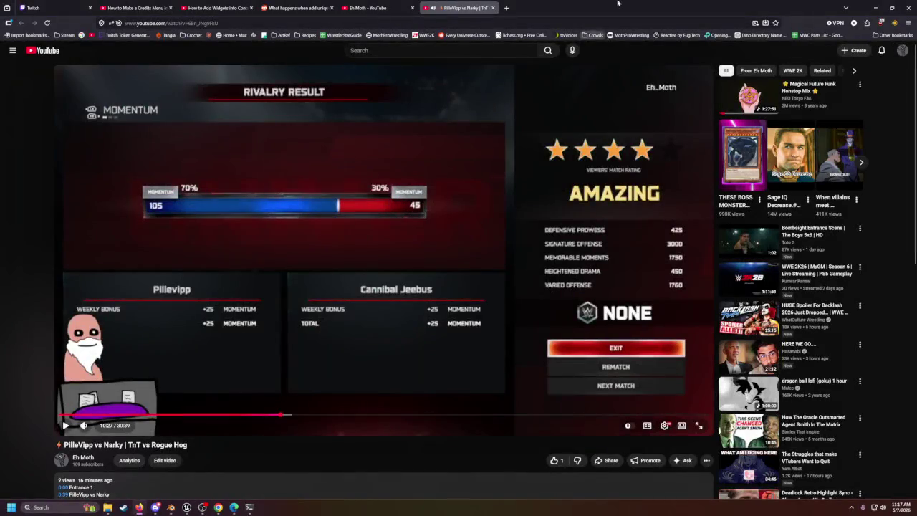
mouse_move(279, 7)
mouse_down()
mouse_move(856, 308)
mouse_move(916, 316)
mouse_up()
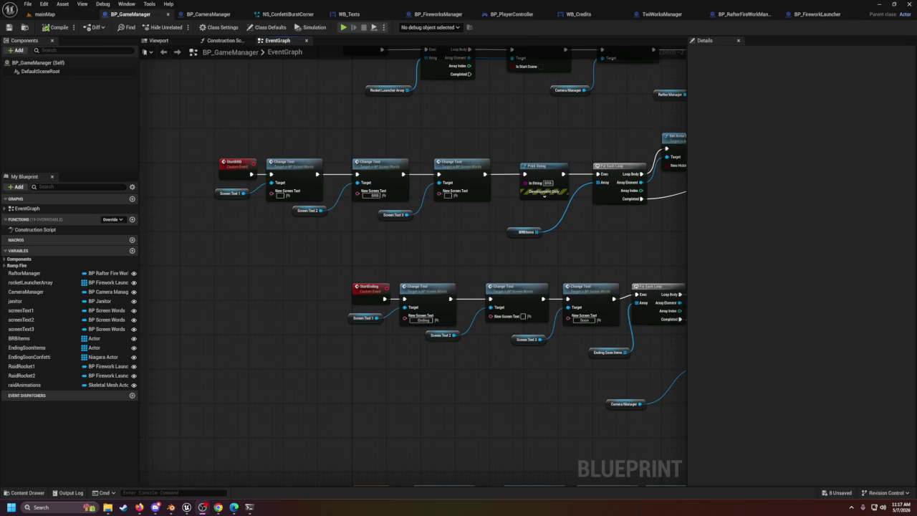
Step: Pan BP_GameManager's graph to the Set Active nodes, then open the TwiWorksManager blueprint
scroll(399, 330, down, 2)
mouse_move(454, 270)
mouse_down()
mouse_move(416, 367)
mouse_move(395, 334)
mouse_move(381, 247)
mouse_move(312, 52)
mouse_move(302, 268)
mouse_up()
scroll(364, 305, up, 2)
mouse_move(419, 214)
mouse_down()
mouse_move(258, 285)
mouse_move(528, 263)
mouse_move(507, 362)
mouse_up()
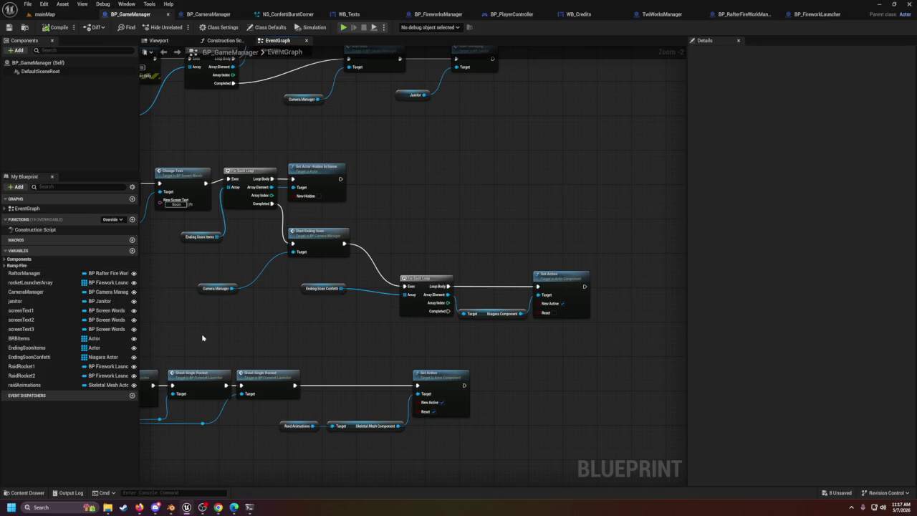
click(679, 15)
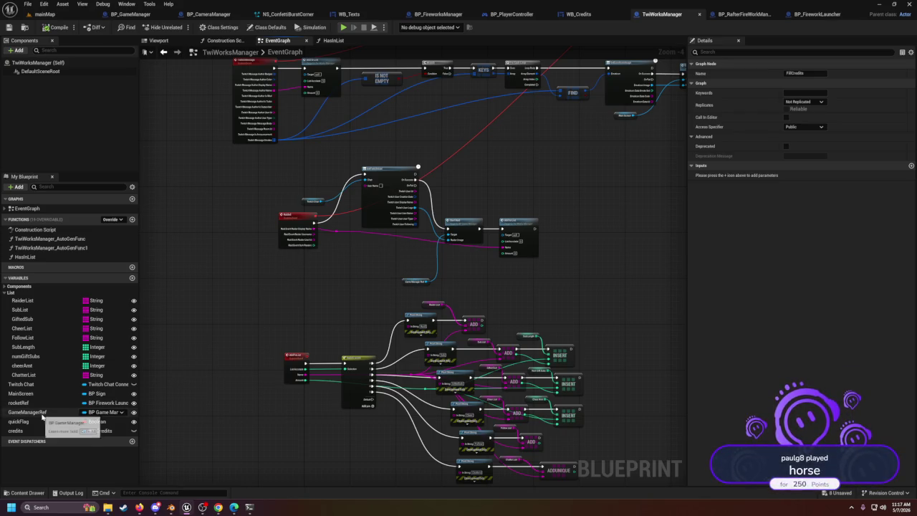
Step: Select the GameManagerRef variable and pan TwiWorksManager's graph to the BanTheLoser event and SET Credits
click(43, 414)
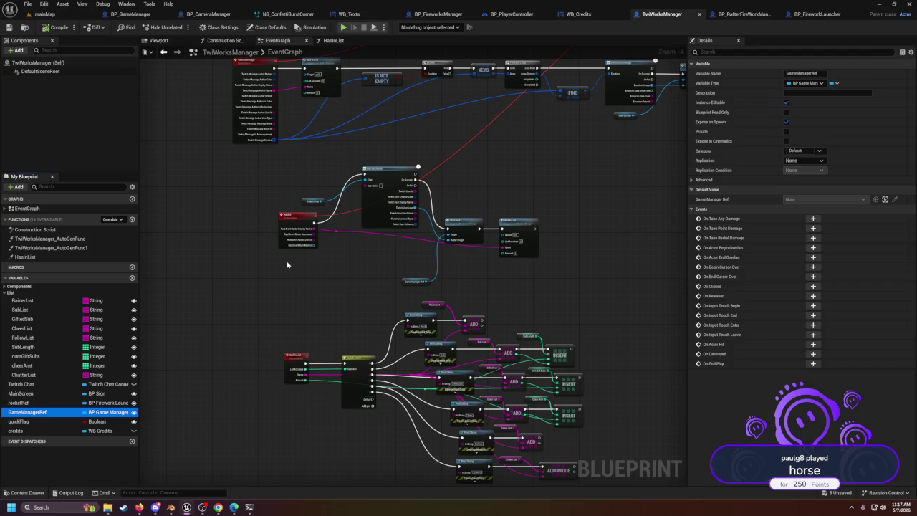
scroll(367, 264, up, 2)
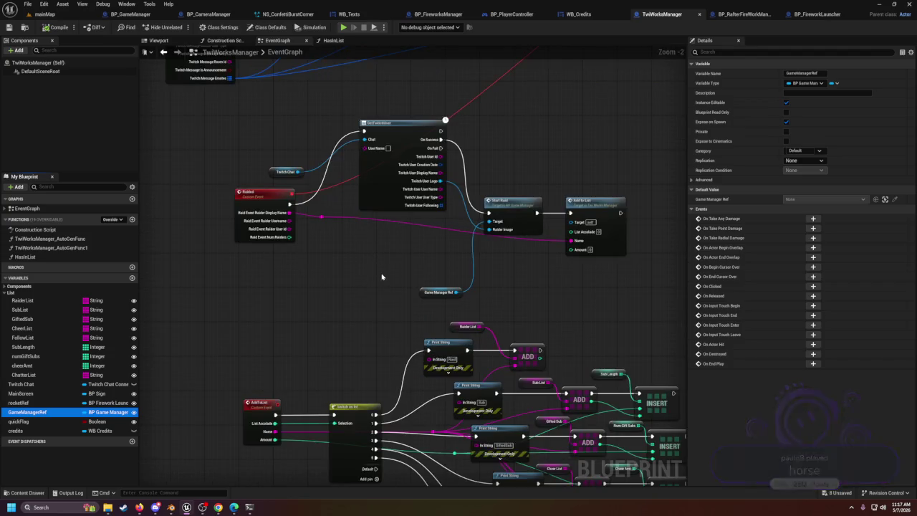
drag(371, 290, 369, 255)
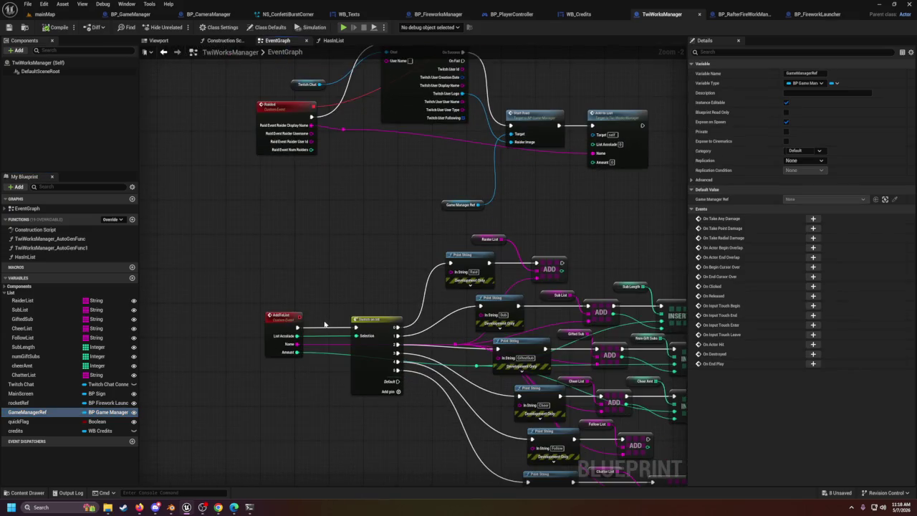
mouse_move(415, 372)
mouse_down()
mouse_move(458, 402)
mouse_move(492, 278)
mouse_up()
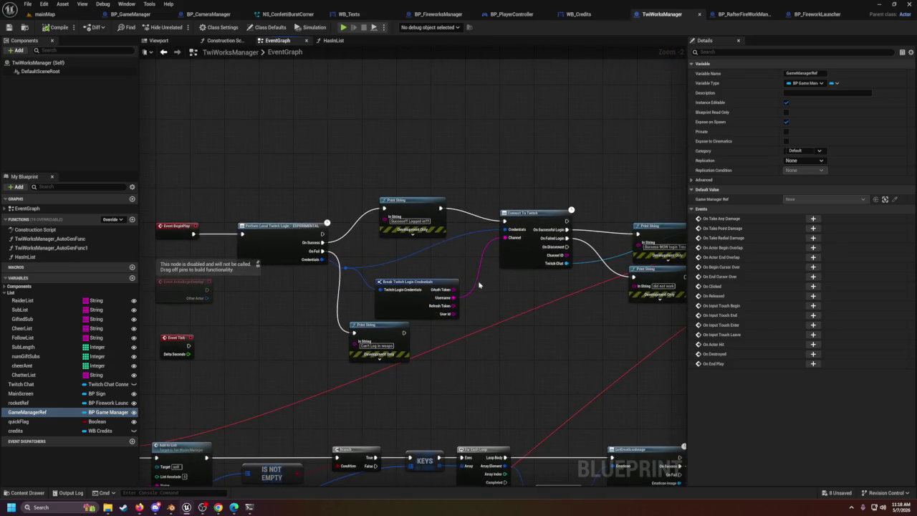
mouse_move(463, 348)
mouse_down()
mouse_move(307, 283)
mouse_move(242, 334)
mouse_up()
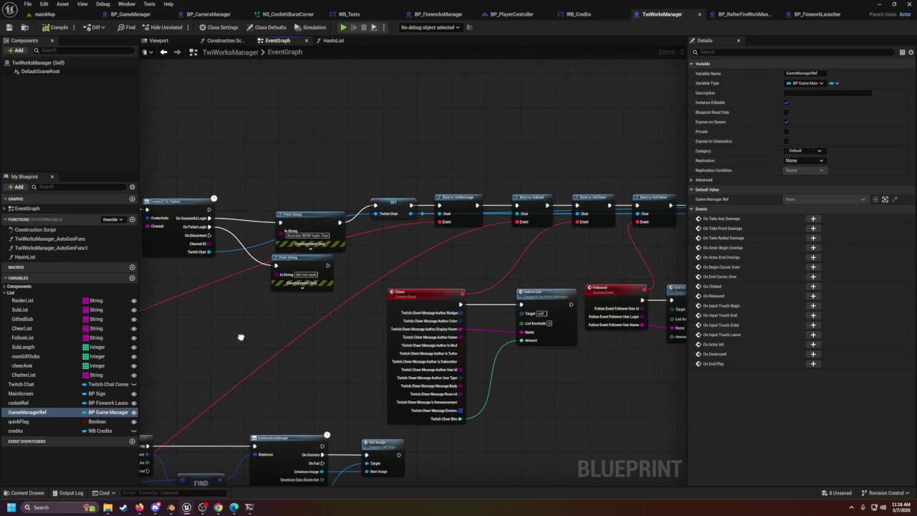
drag(462, 260, 118, 268)
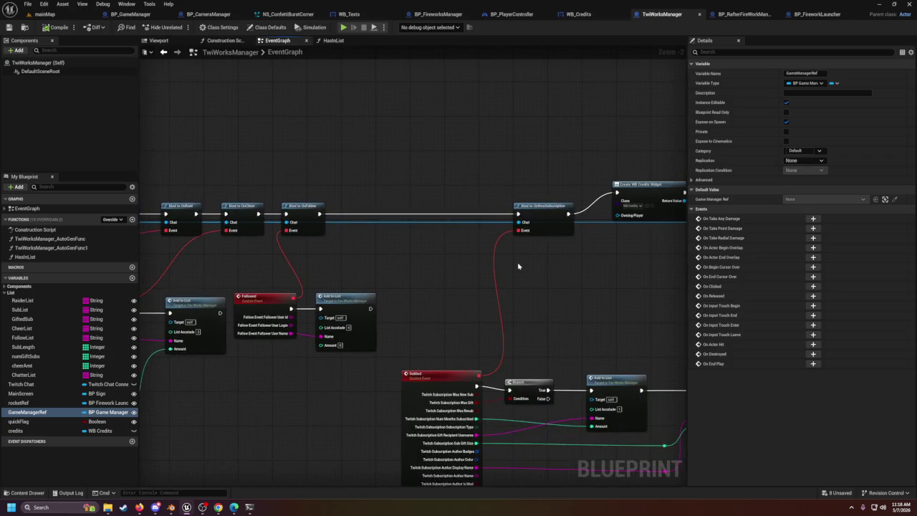
drag(520, 266, 304, 280)
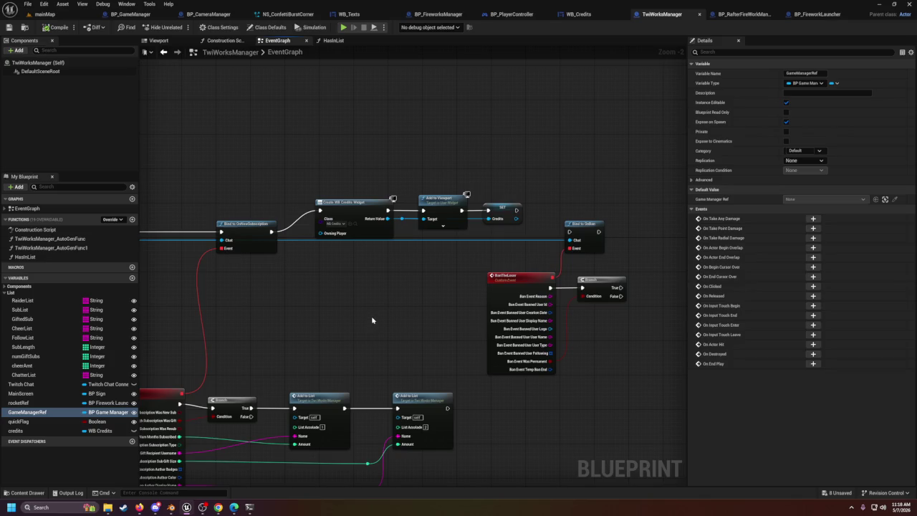
Step: Place a GameManagerRef getter in the graph, then go to BP_GameManager's event graph
mouse_move(29, 412)
mouse_down()
mouse_move(498, 229)
mouse_move(523, 144)
mouse_move(508, 158)
mouse_up()
click(531, 171)
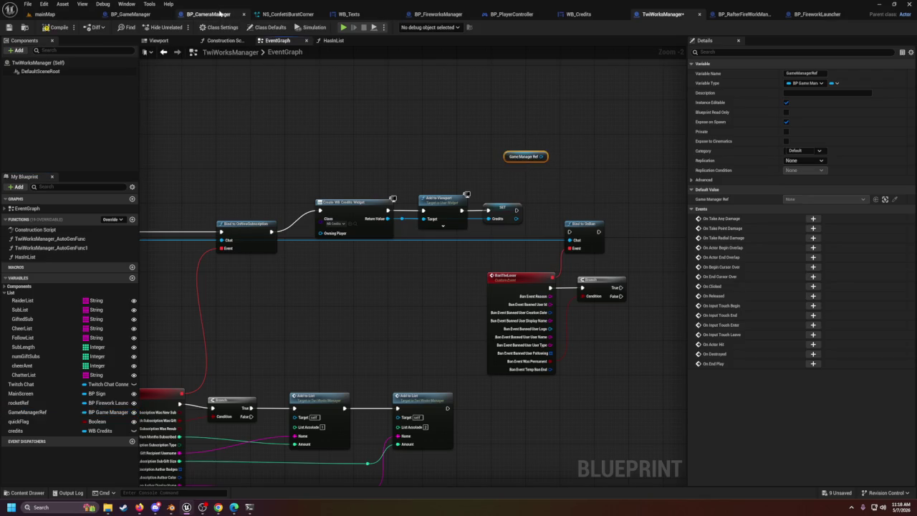
click(217, 14)
click(131, 14)
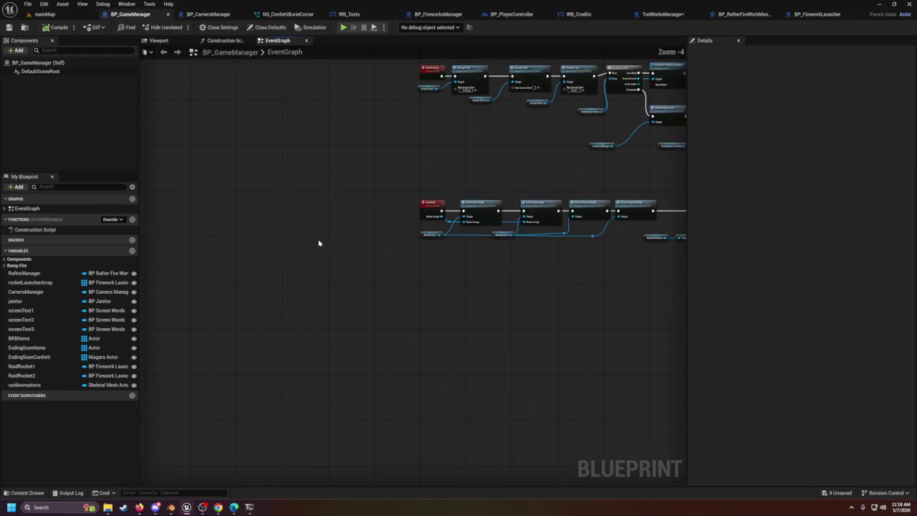
Step: Add a custom event named twiworkssayinghello to BP_GameManager's graph
right_click(407, 305)
text(custom)
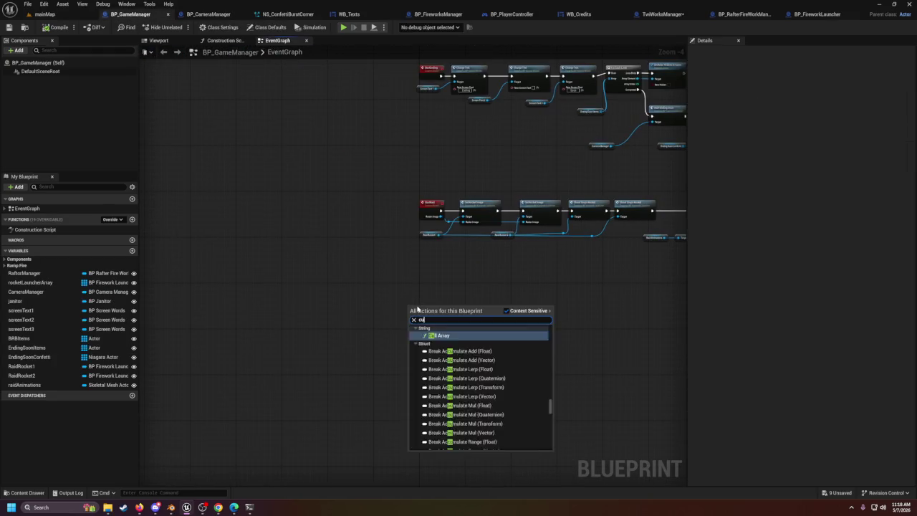
key(Return)
scroll(401, 348, up, 4)
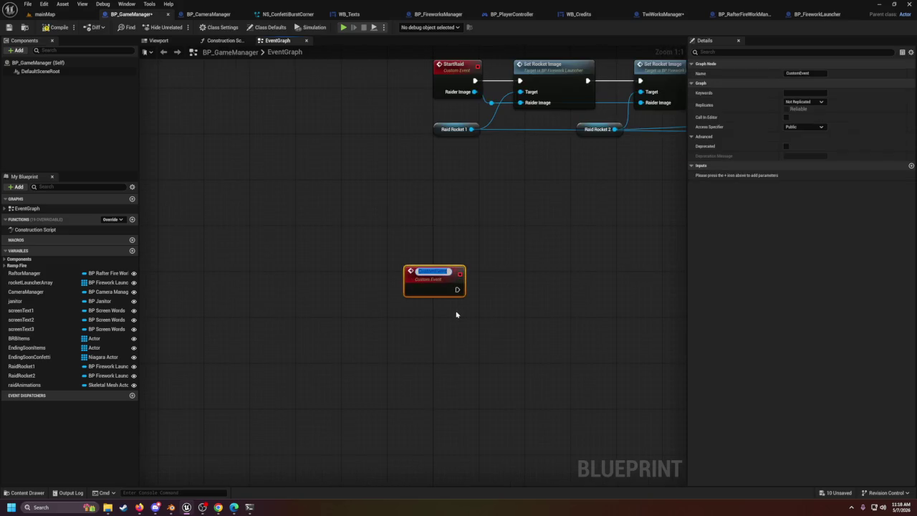
text(Fireworks)
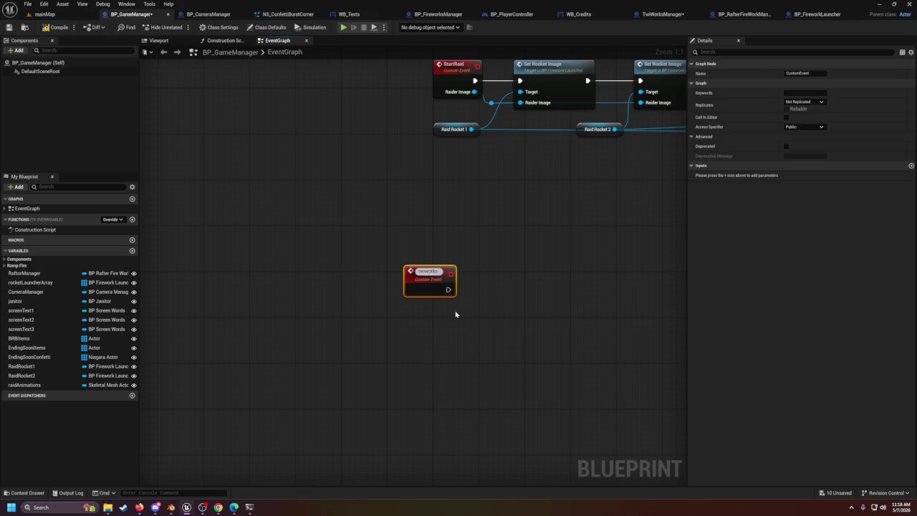
text(sayinghello)
key(Return)
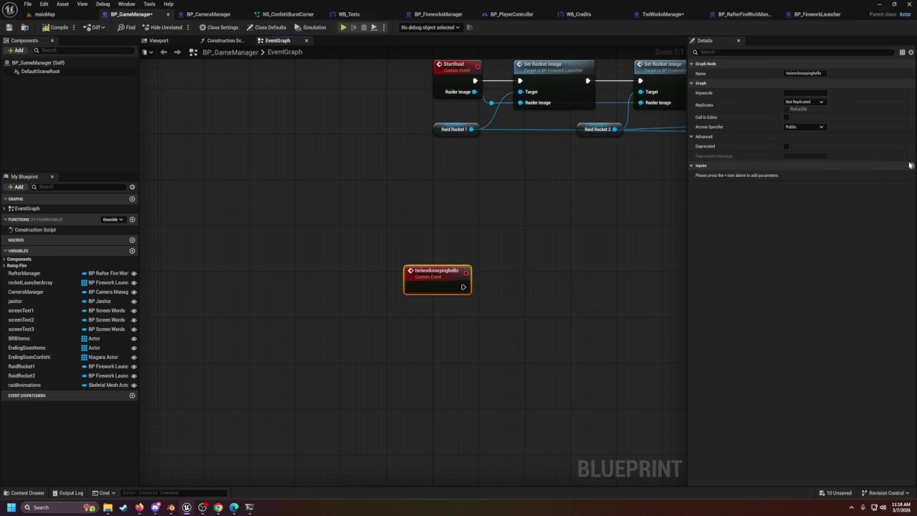
Step: Give the event a Twiworks input of type BP Twi Works Manager reference
click(912, 166)
click(717, 175)
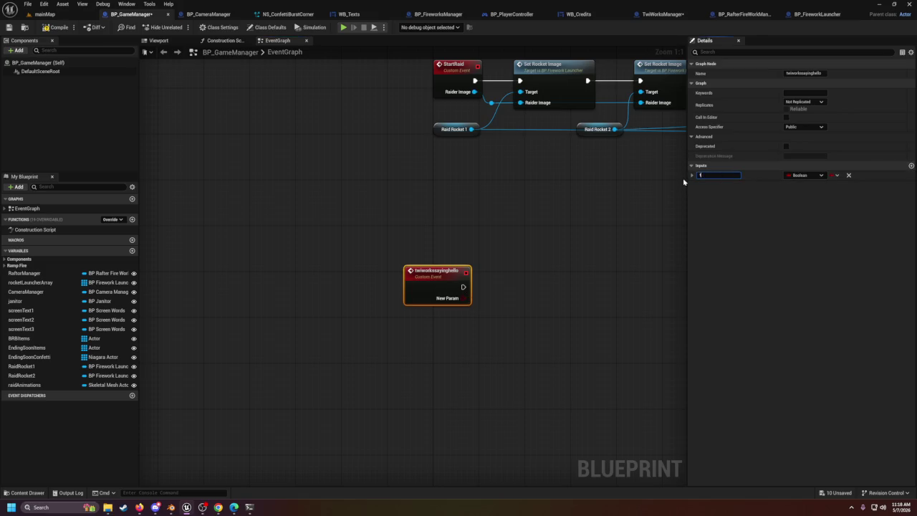
text(twiworks)
key(Return)
click(803, 175)
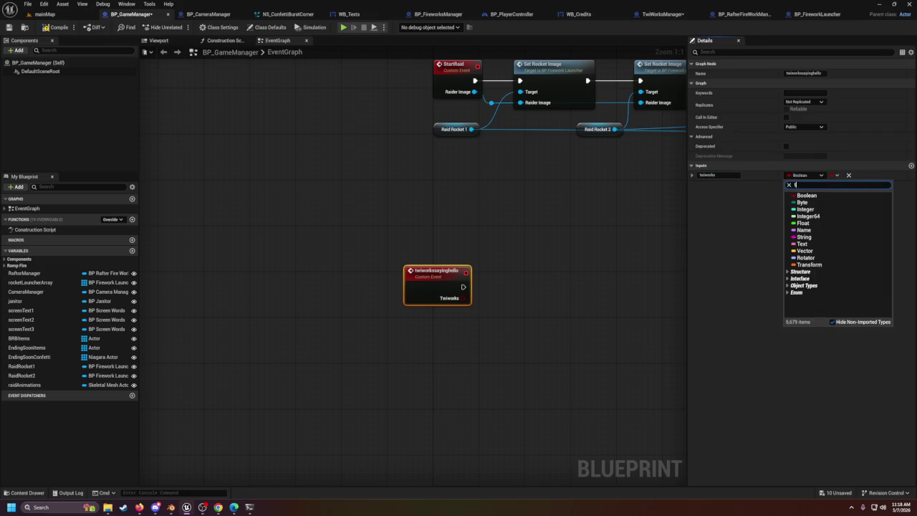
text(wiworks)
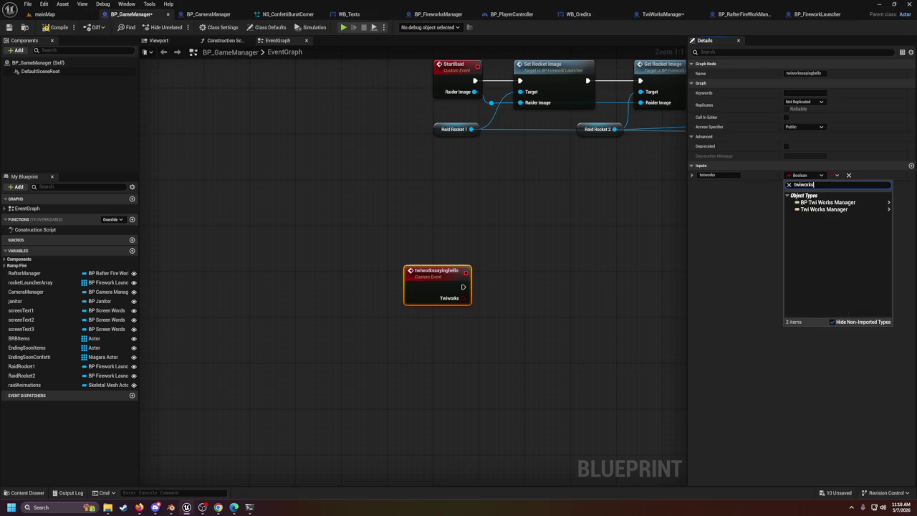
mouse_move(829, 204)
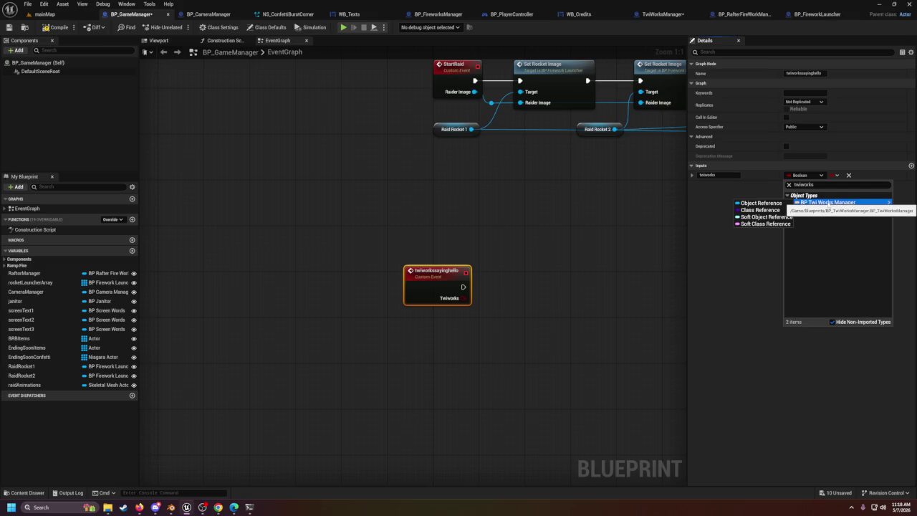
click(760, 203)
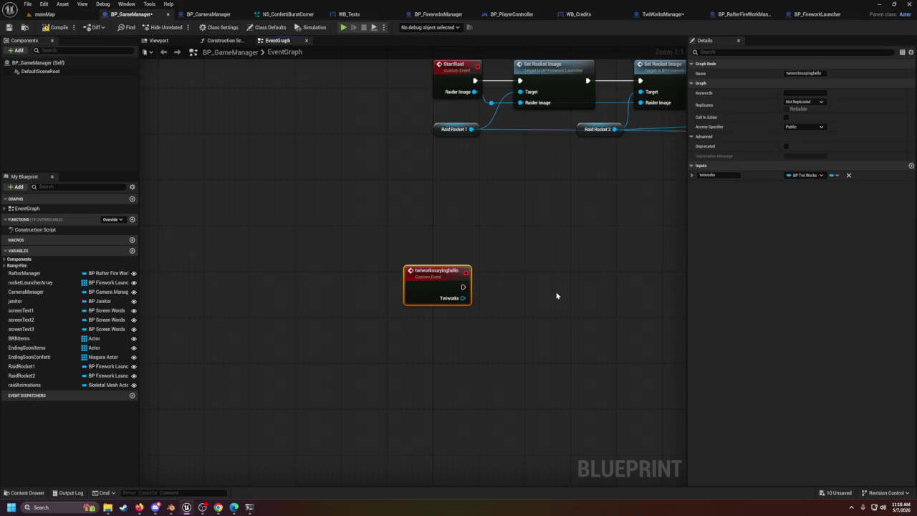
Step: Promote the Twiworks pin to a new variable and place its SET node beside the event
right_click(405, 288)
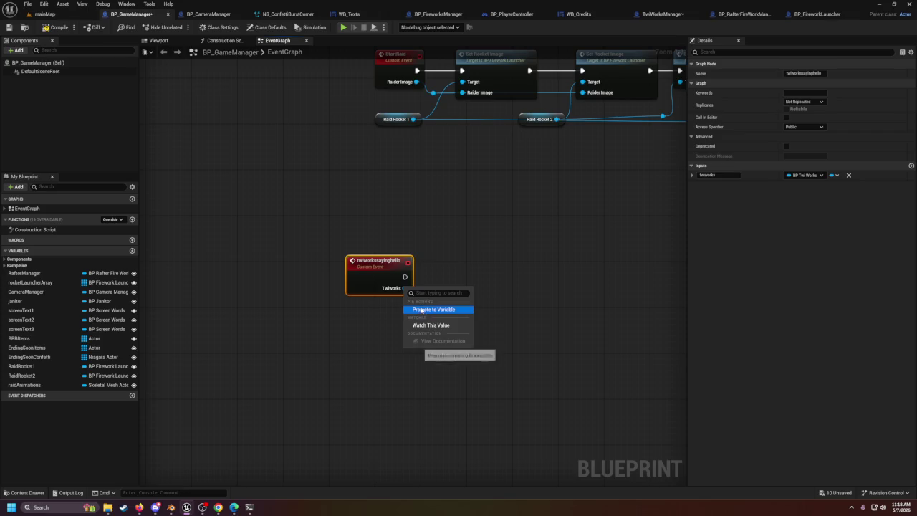
click(422, 310)
drag(510, 281, 454, 285)
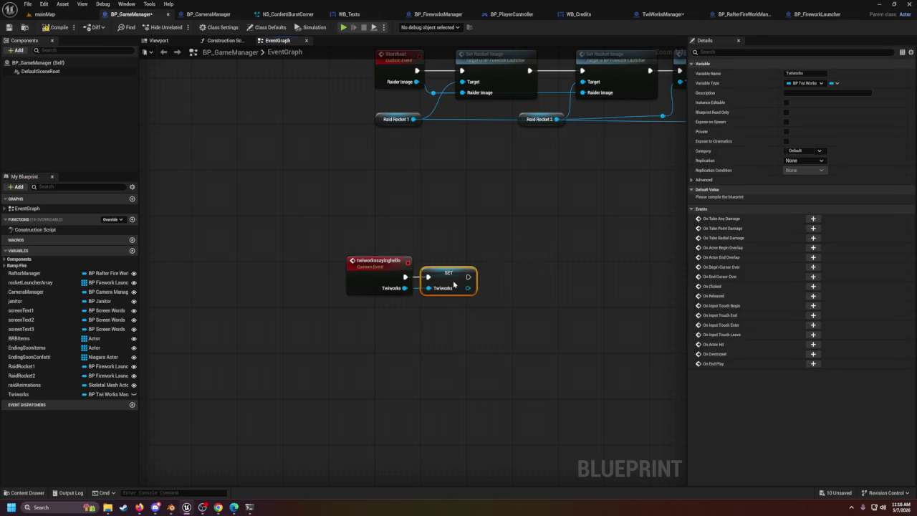
click(506, 247)
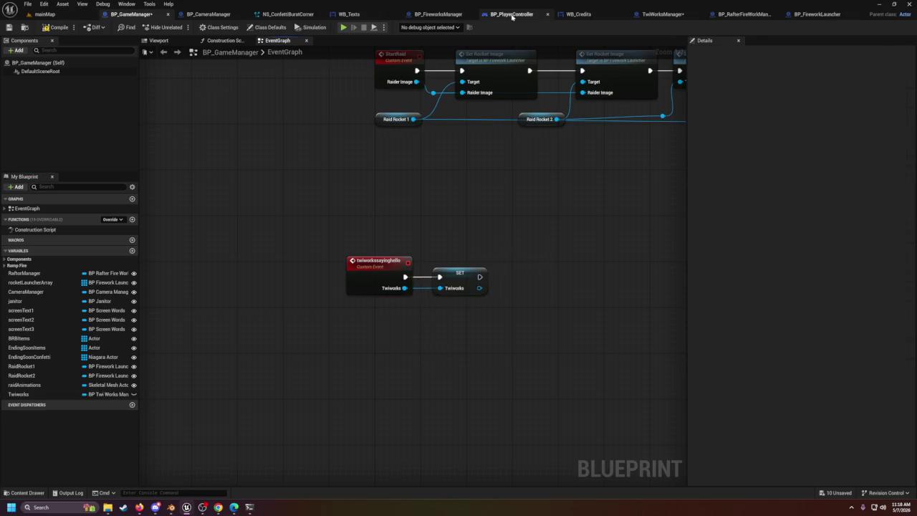
Step: In TwiWorksManager, add a twiworkssayinghello call on Game Manager Ref, running after the credits SET
click(660, 14)
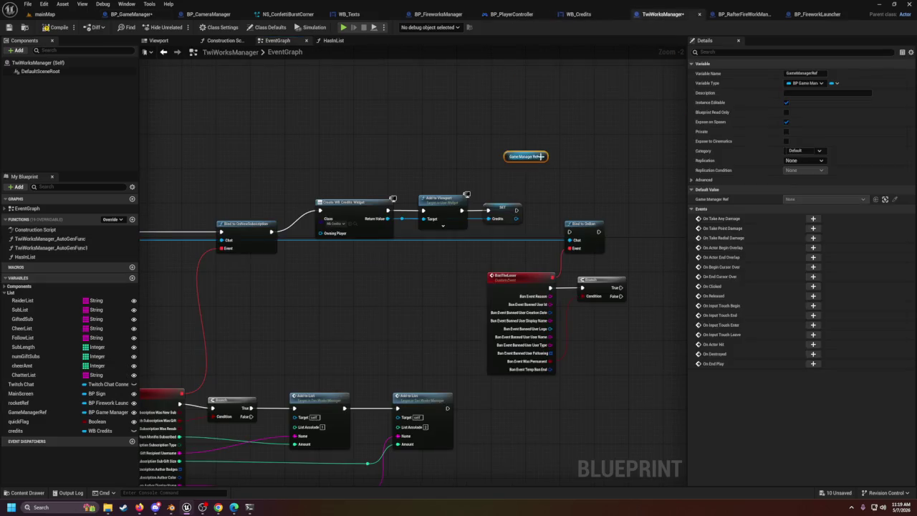
drag(544, 156, 565, 194)
text(twiwo)
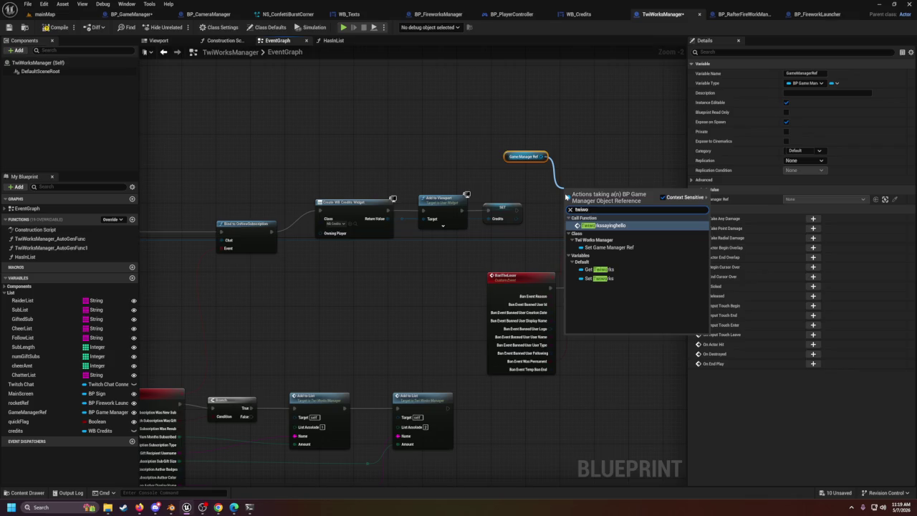
key(Return)
drag(561, 201, 575, 191)
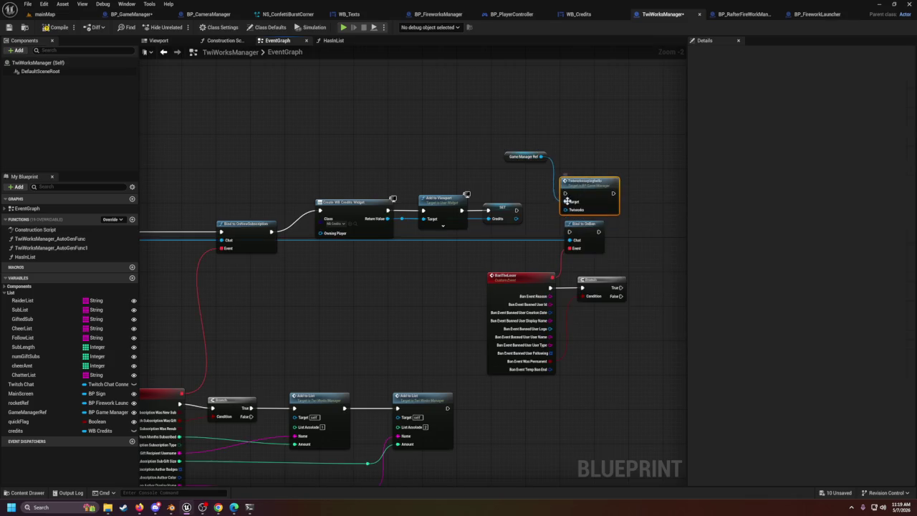
mouse_move(516, 210)
mouse_down()
mouse_move(563, 193)
mouse_move(545, 224)
mouse_up()
Step: Add a Self node and connect it to the call's Twiworks input
text(se)
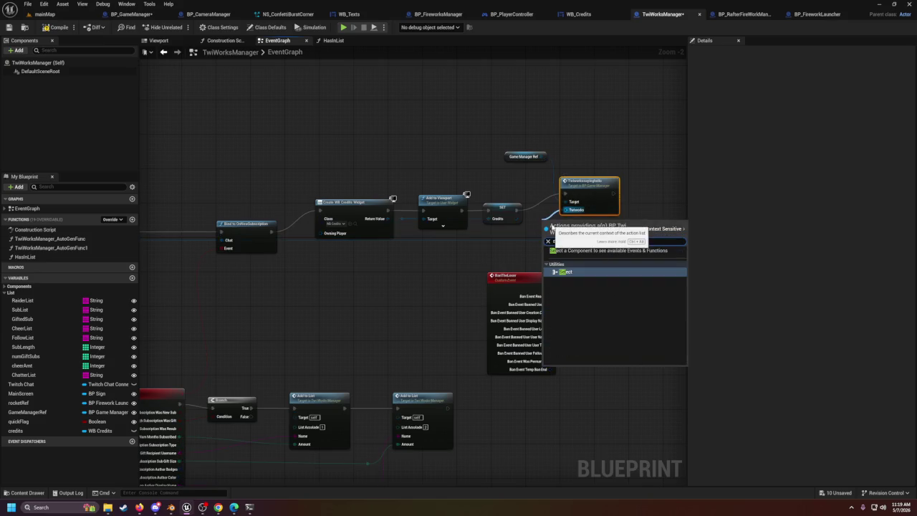
text(lf)
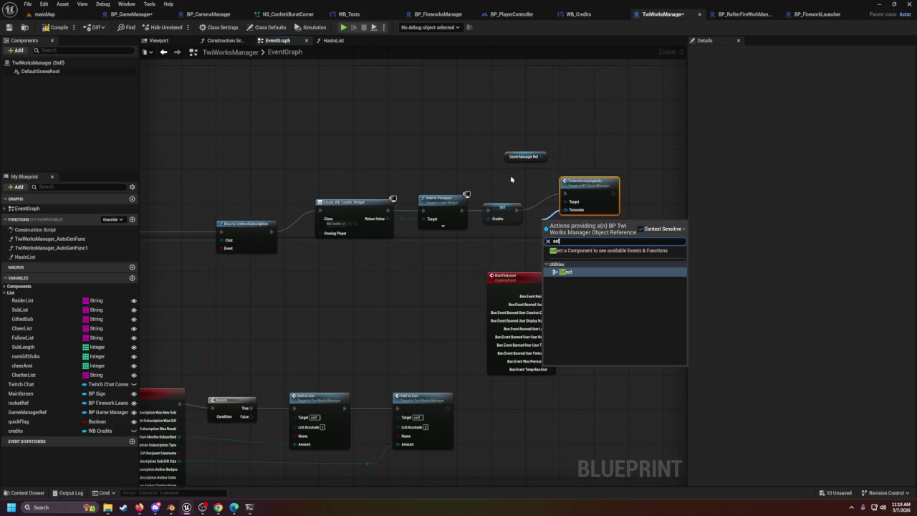
right_click(534, 233)
text(self)
key(Escape)
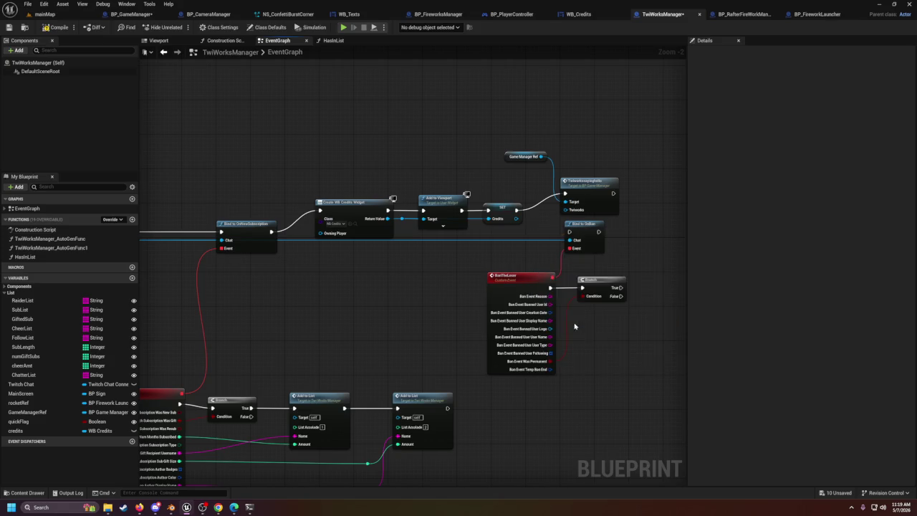
mouse_move(546, 230)
mouse_down()
mouse_move(524, 234)
mouse_move(549, 233)
mouse_move(566, 212)
mouse_move(547, 219)
mouse_move(454, 163)
mouse_move(481, 175)
mouse_up()
Step: Cast Self to TwiWorksManager between the credits SET and the twiworkssayinghello call
click(573, 231)
text(cast)
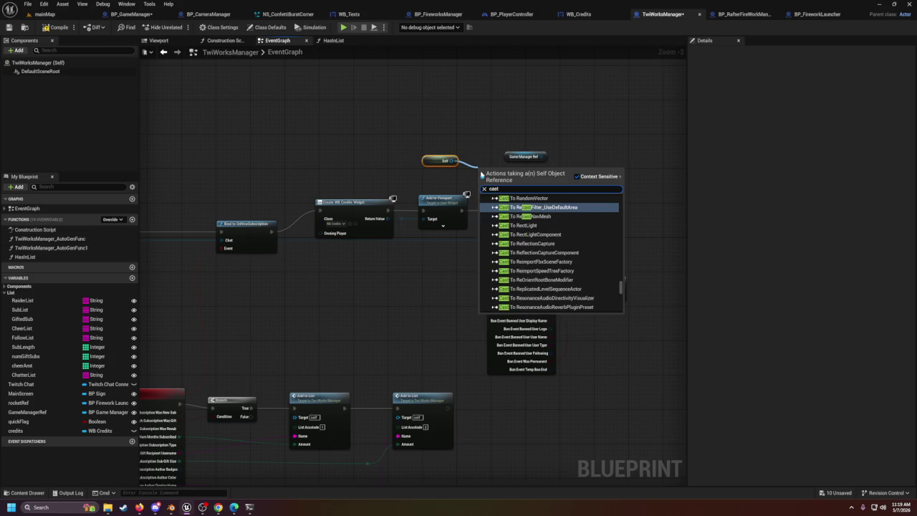
text( to)
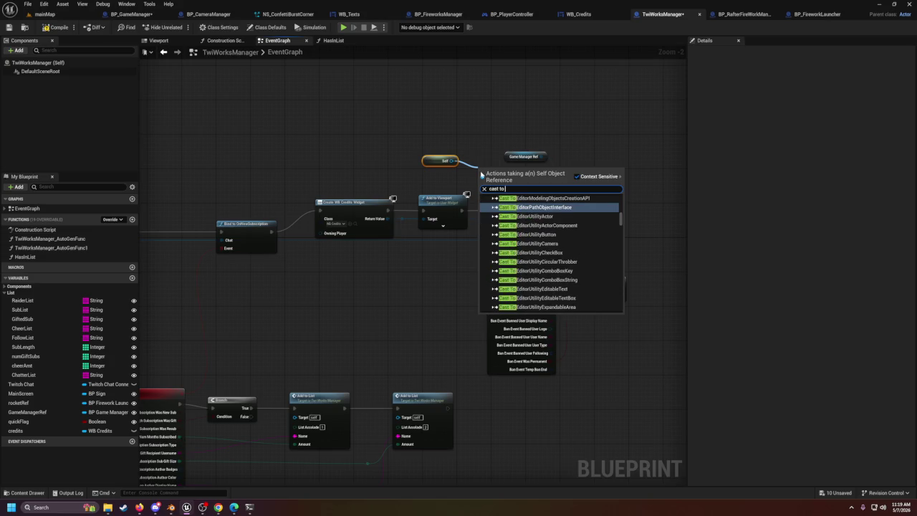
text( twi)
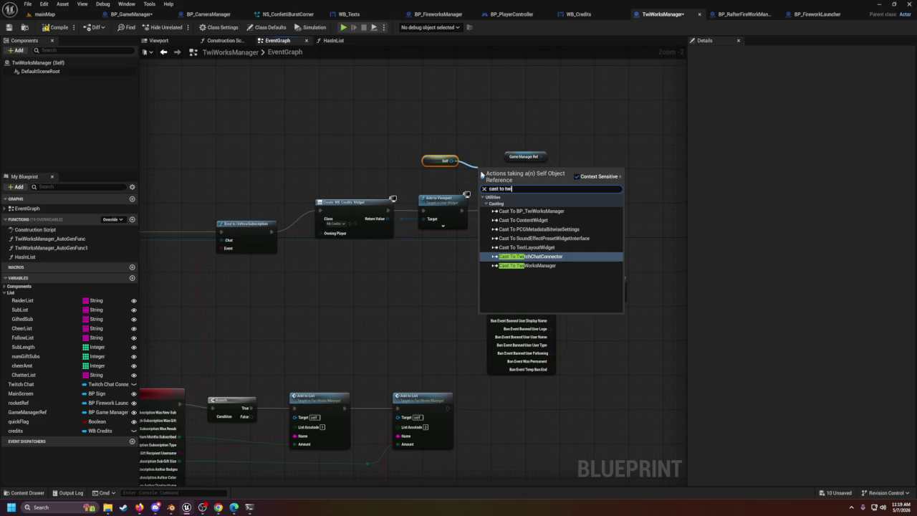
key(Down)
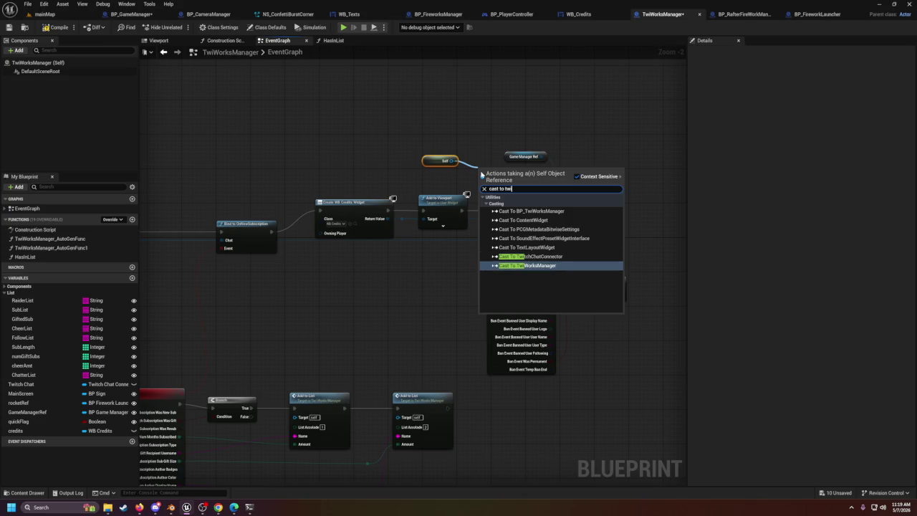
key(Return)
mouse_move(539, 193)
mouse_down()
mouse_move(565, 204)
mouse_move(657, 180)
mouse_up()
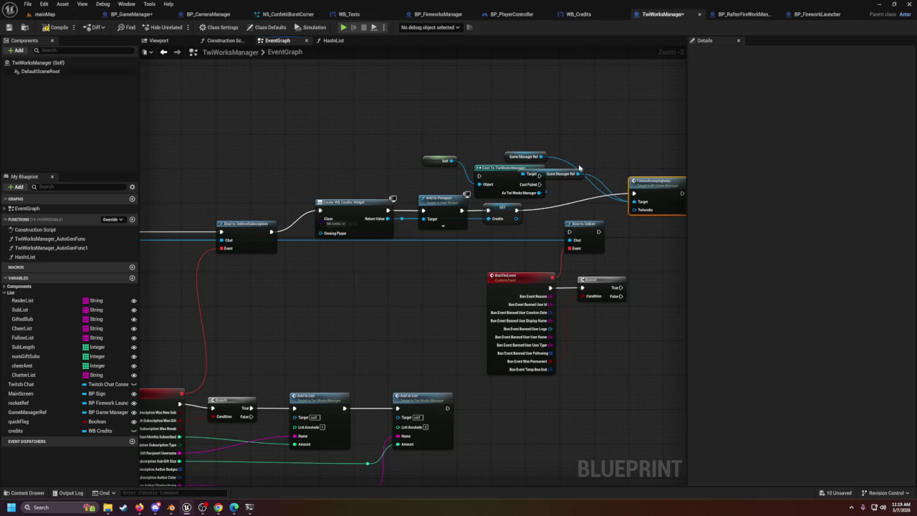
drag(562, 169, 577, 203)
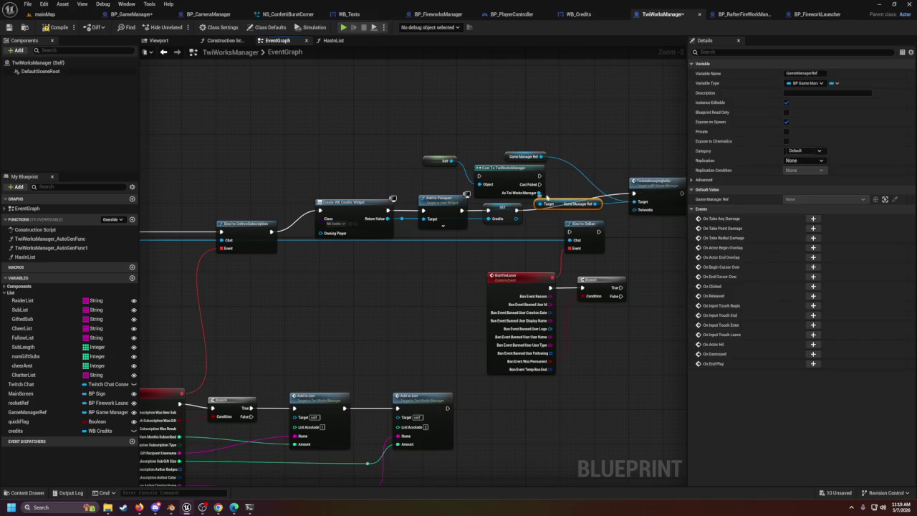
drag(539, 178, 636, 195)
mouse_move(518, 208)
mouse_down()
mouse_move(471, 178)
mouse_move(479, 176)
mouse_up()
Step: On Cast Failed, add a Print String that prints 'could not cast correctly'
drag(541, 185, 616, 152)
text(pri)
key(Down)
key(Return)
drag(636, 154, 605, 124)
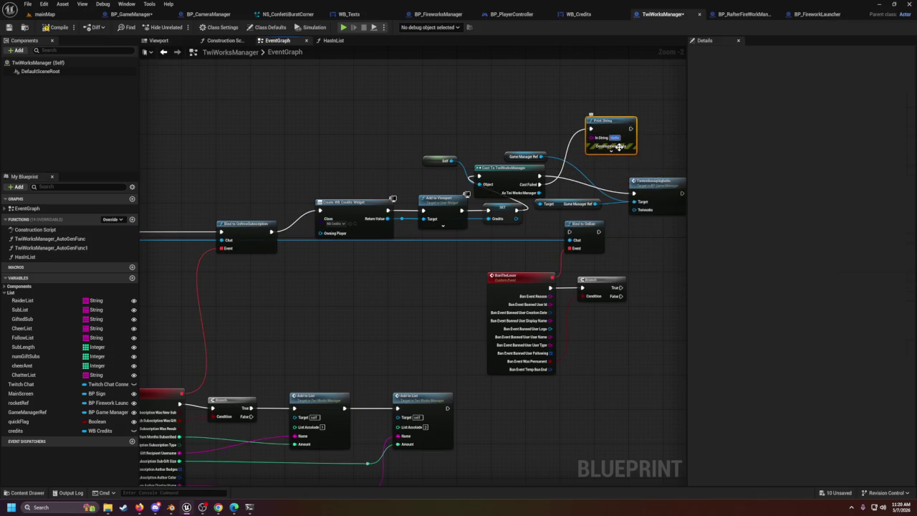
text(could not cast correctly)
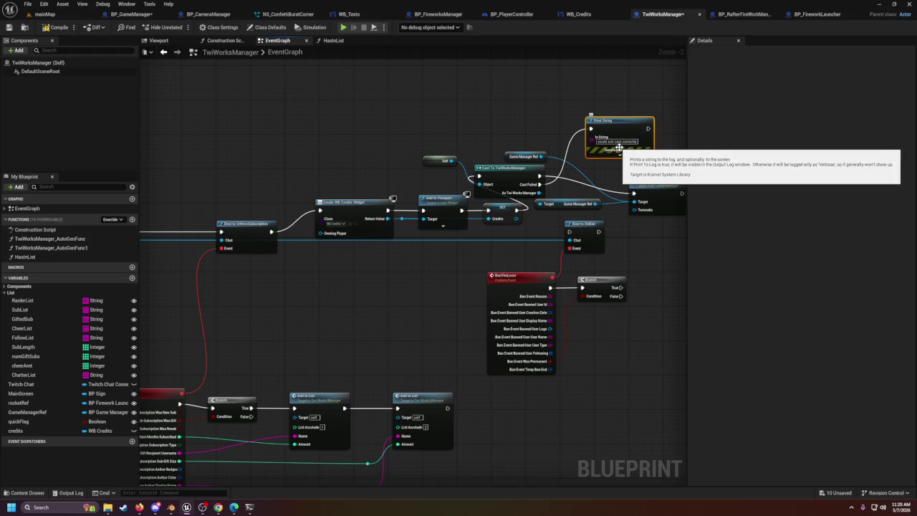
click(234, 126)
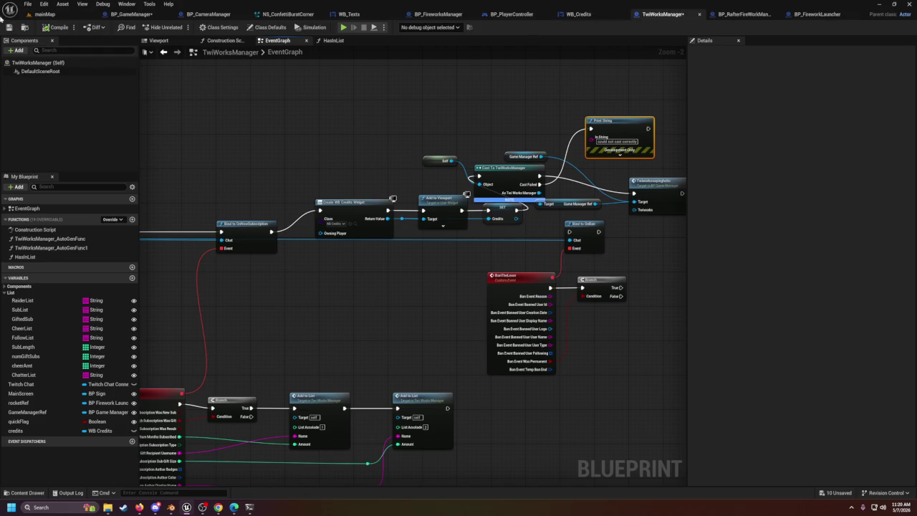
click(438, 14)
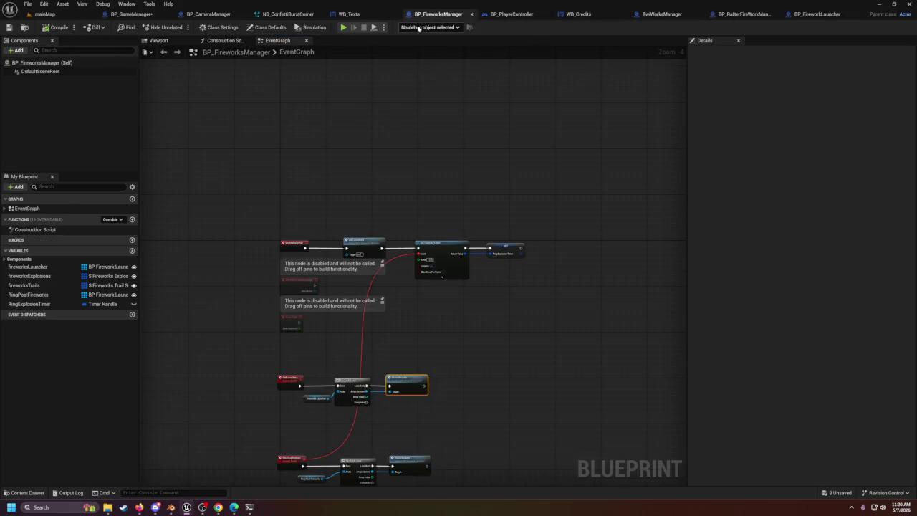
Step: In BP_GameManager, place a Get Twiworks node in an empty area of the graph
drag(217, 16, 147, 20)
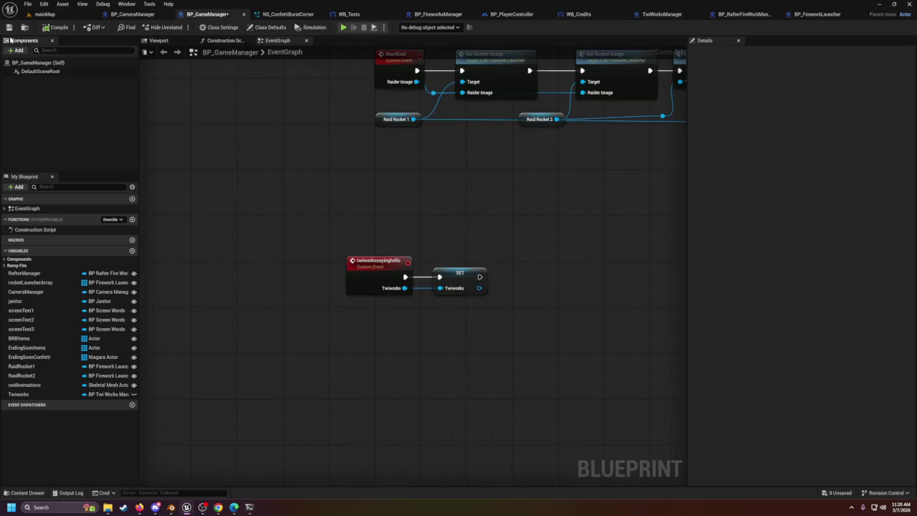
mouse_move(366, 242)
mouse_down()
mouse_move(381, 344)
mouse_move(236, 430)
mouse_move(249, 377)
mouse_move(187, 201)
mouse_up()
mouse_move(236, 117)
mouse_down()
mouse_move(188, 313)
mouse_move(434, 344)
mouse_up()
drag(326, 217, 294, 159)
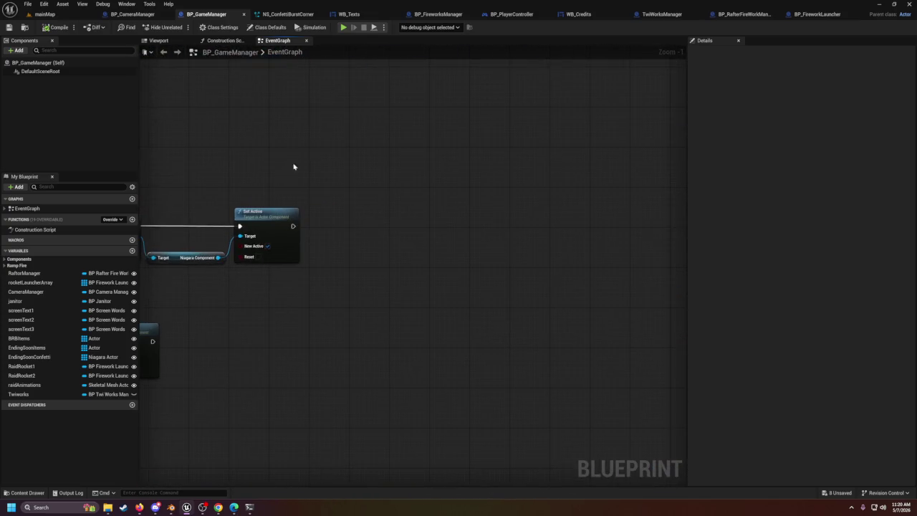
mouse_move(18, 394)
mouse_down()
mouse_move(21, 401)
mouse_move(329, 268)
mouse_up()
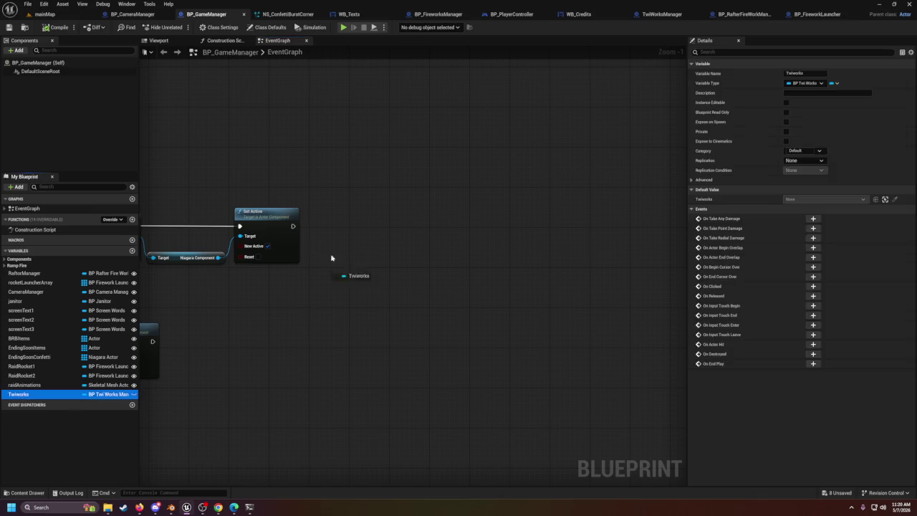
mouse_move(343, 222)
mouse_down()
mouse_move(598, 229)
mouse_move(599, 285)
mouse_up()
click(362, 236)
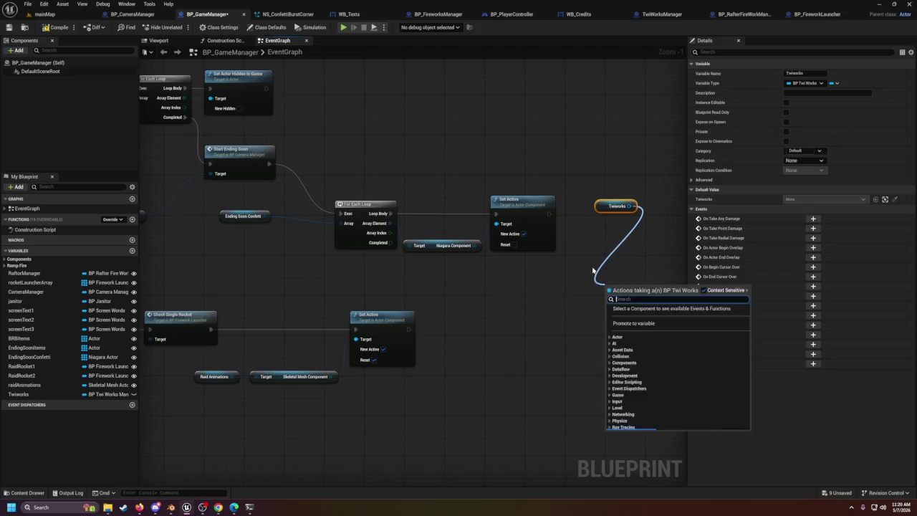
Step: Move the Twiworks node down beside the lower Set Active node without adding actions
drag(390, 243, 511, 306)
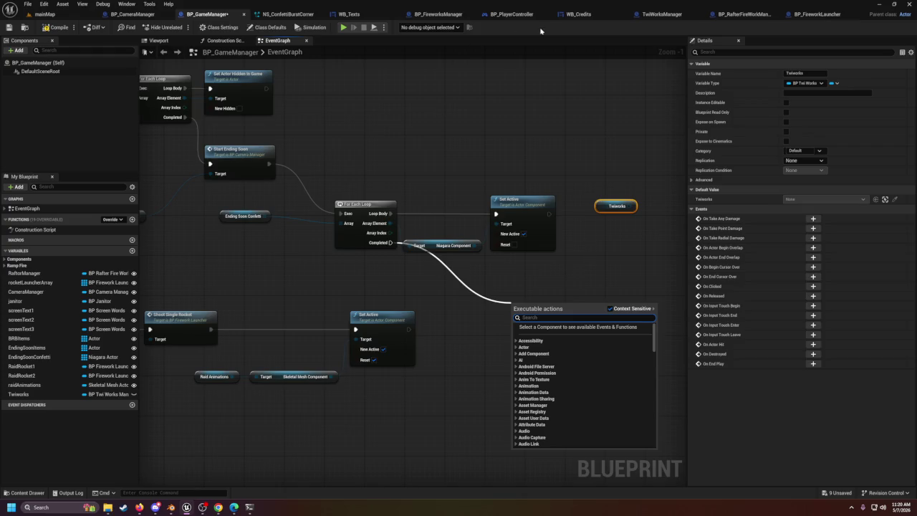
text(fill)
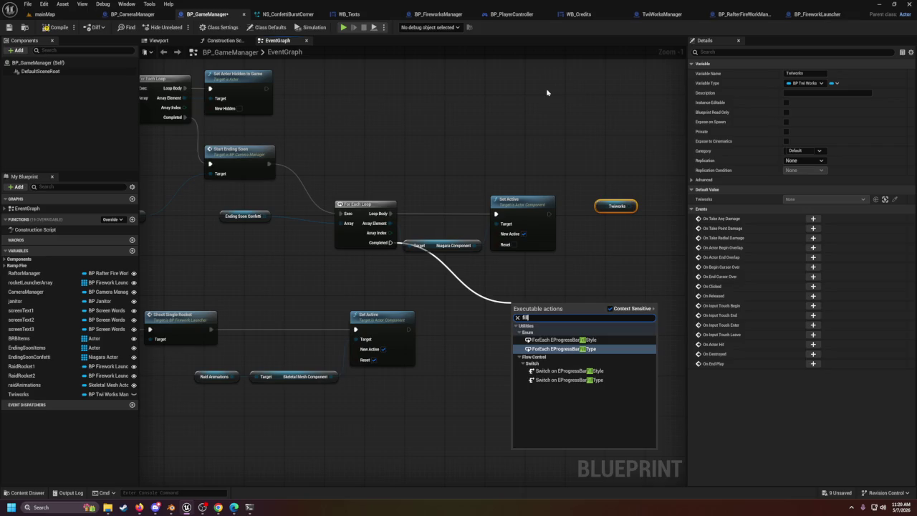
click(604, 207)
mouse_move(614, 207)
mouse_down()
mouse_move(505, 336)
mouse_move(547, 310)
mouse_move(500, 344)
mouse_move(537, 307)
mouse_up()
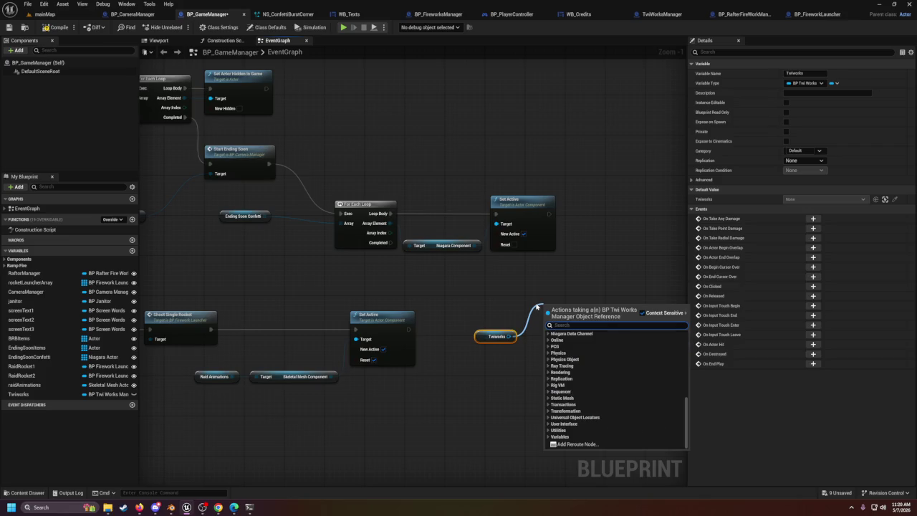
click(536, 306)
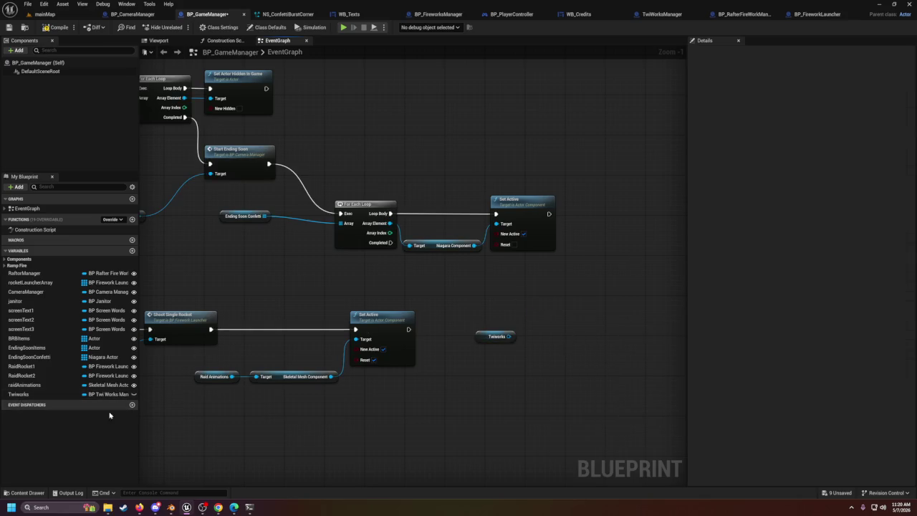
drag(509, 336, 539, 331)
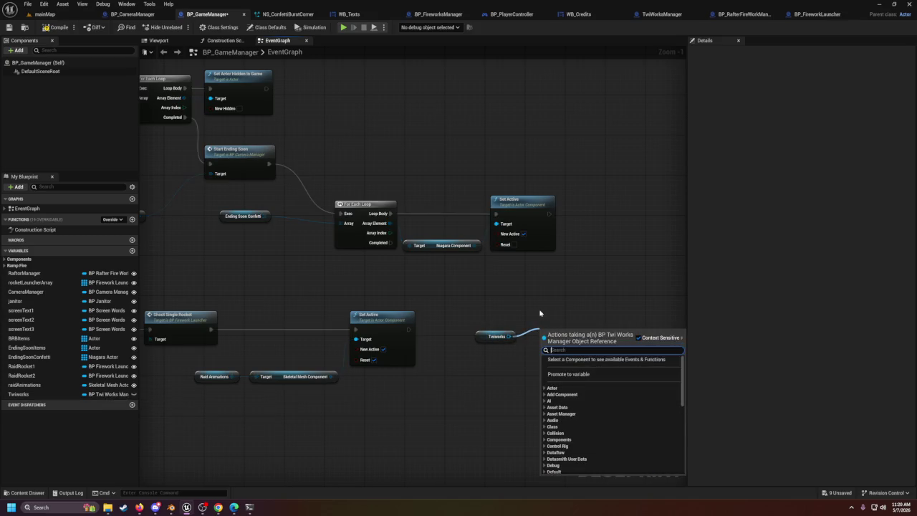
click(661, 13)
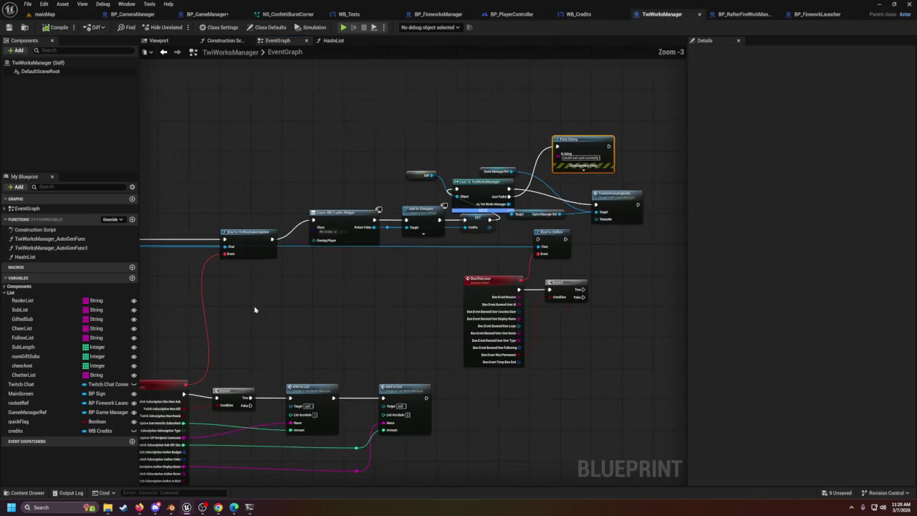
Step: Search Twiworks' actions for 'fill' without adding any, and move the Niagara Component node beside Set Active
scroll(463, 228, up, 1)
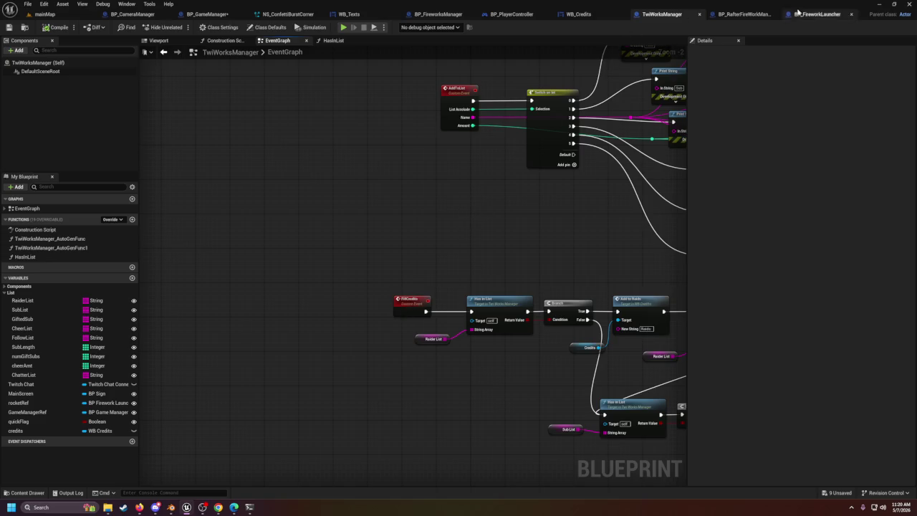
click(119, 15)
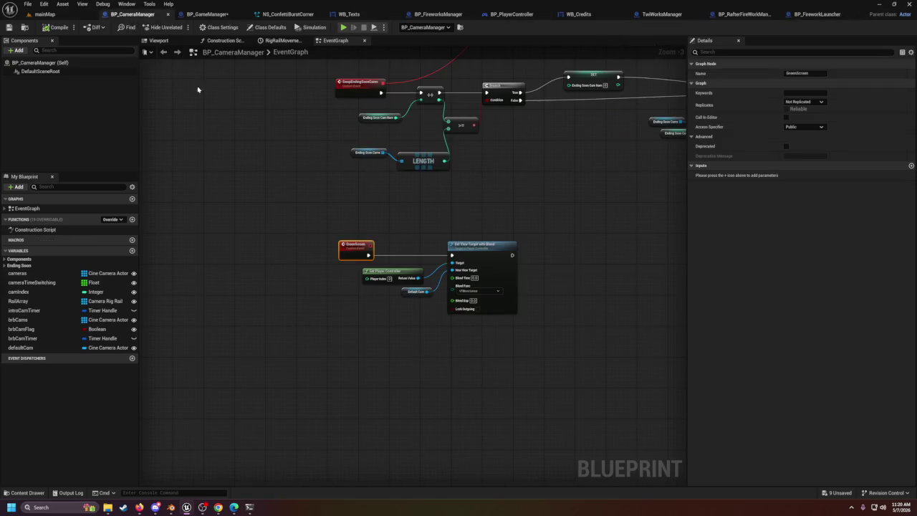
click(208, 14)
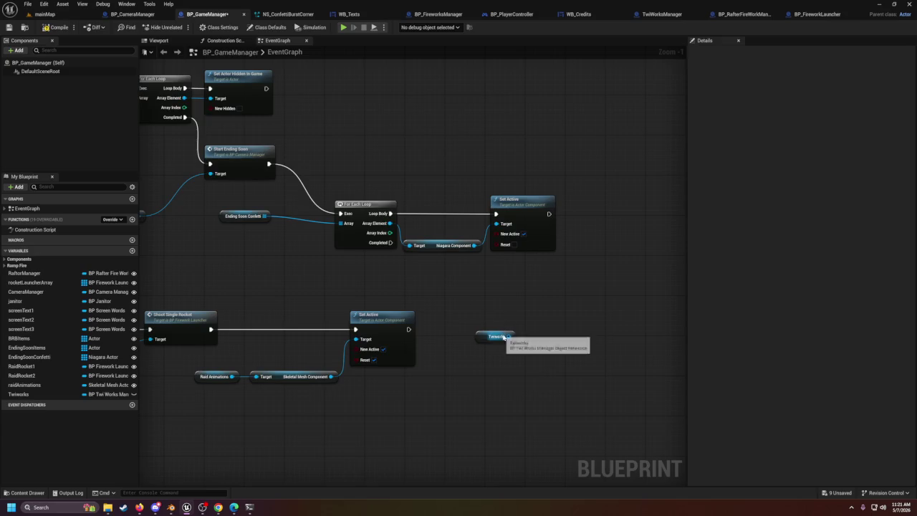
drag(510, 336, 526, 327)
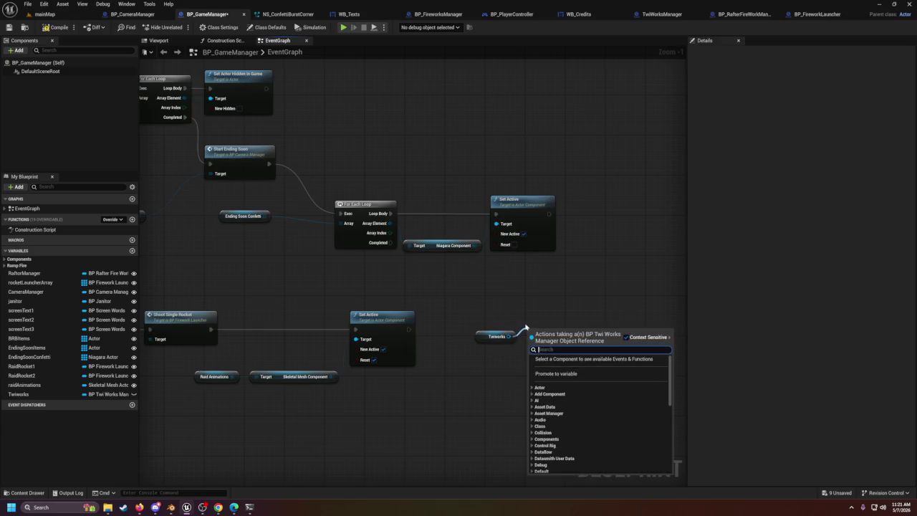
click(565, 304)
drag(506, 336, 525, 328)
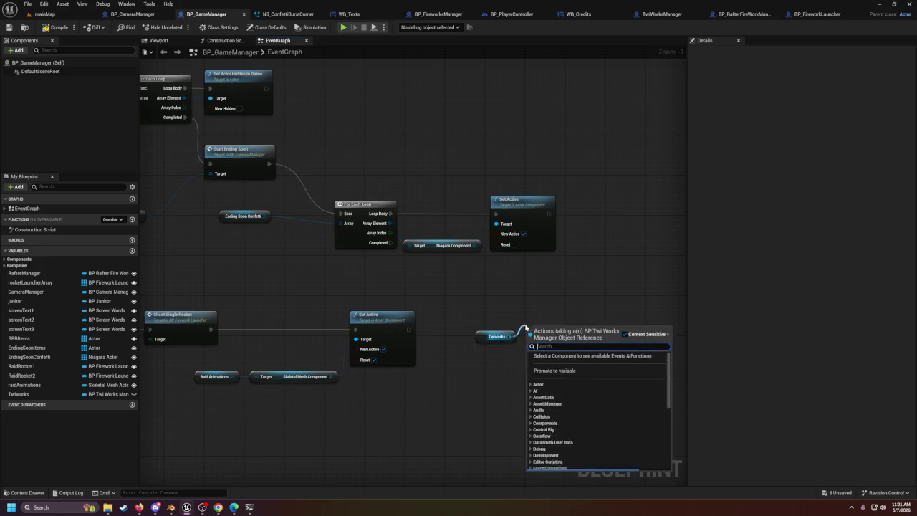
text(fill)
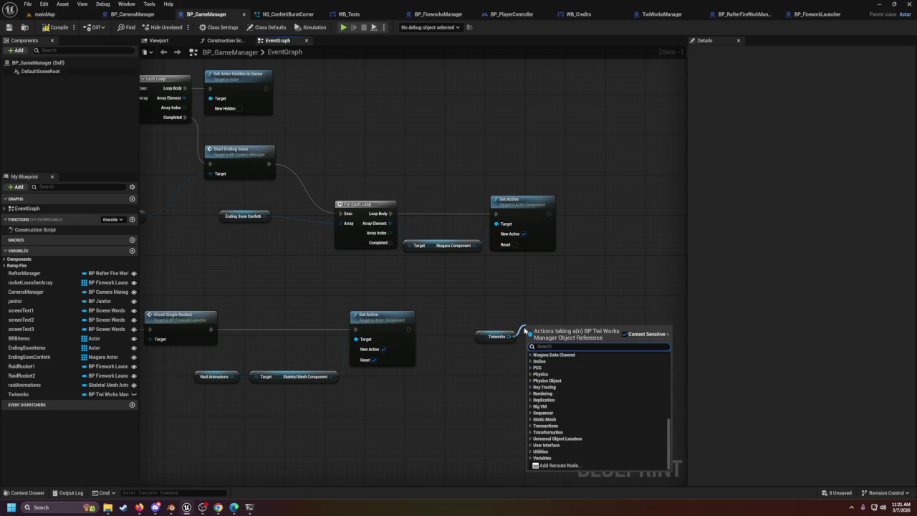
click(473, 301)
drag(426, 245, 432, 229)
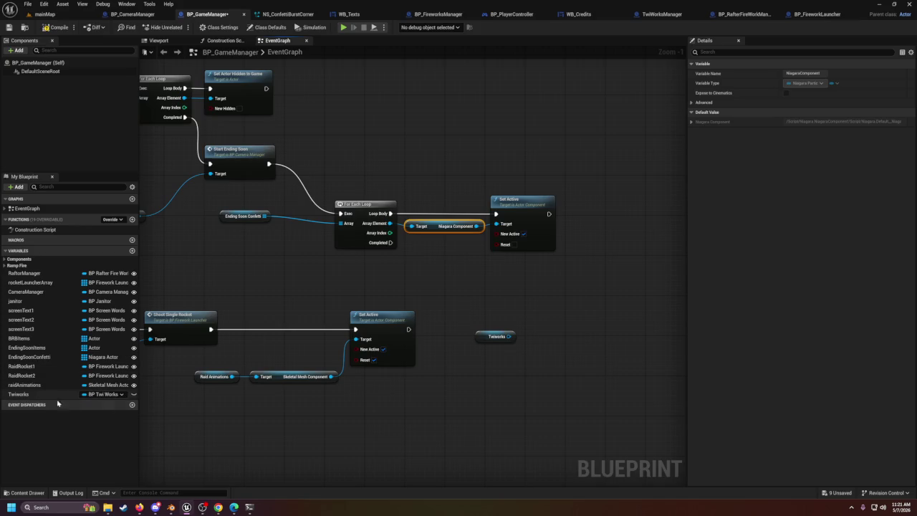
Step: Move the Twiworks variable after CameraManager, then delete the red event and its SET node
mouse_move(10, 395)
mouse_down()
mouse_move(26, 278)
mouse_move(15, 392)
mouse_move(9, 301)
mouse_up()
mouse_move(177, 308)
mouse_down()
mouse_move(443, 264)
mouse_move(588, 283)
mouse_up()
scroll(430, 326, down, 2)
mouse_move(318, 356)
mouse_down()
mouse_move(518, 420)
mouse_move(562, 418)
mouse_up()
key(Delete)
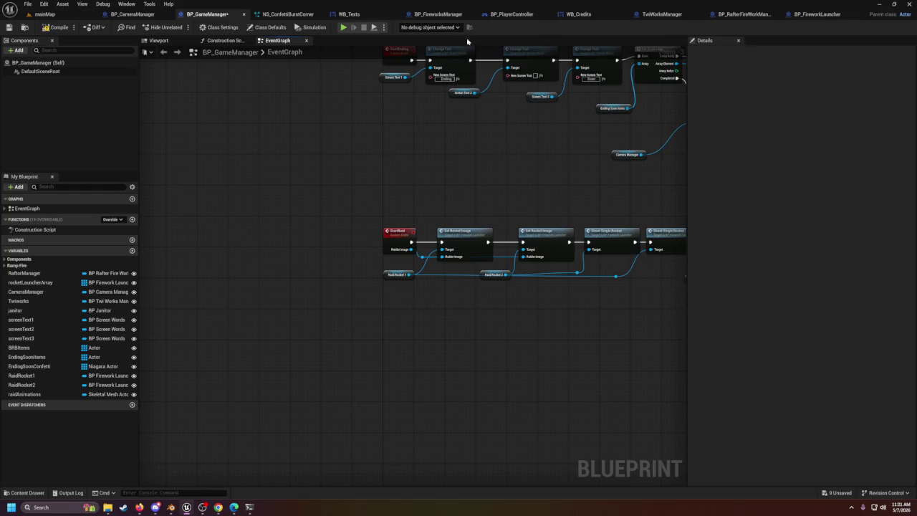
click(660, 14)
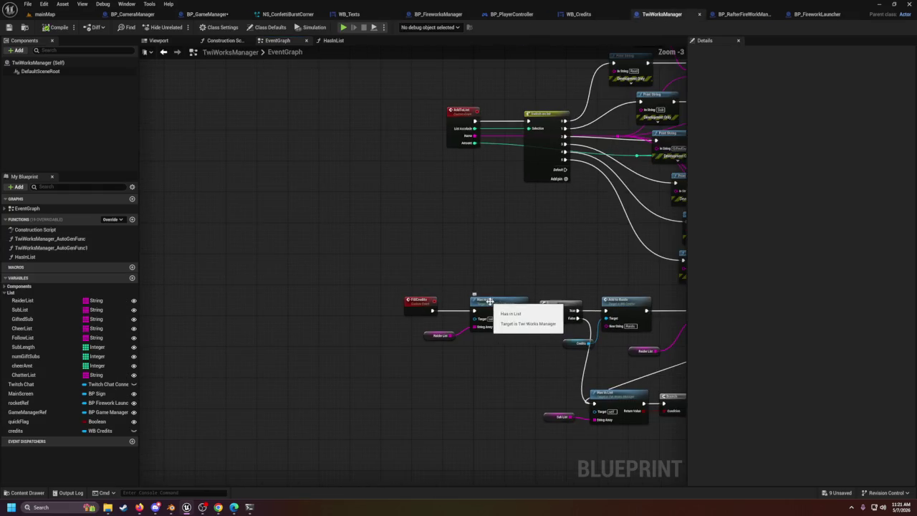
Step: Delete the twiworkssayinghello call node from TwiWorksManager's graph
scroll(414, 206, up, 2)
scroll(408, 202, down, 4)
scroll(414, 225, up, 4)
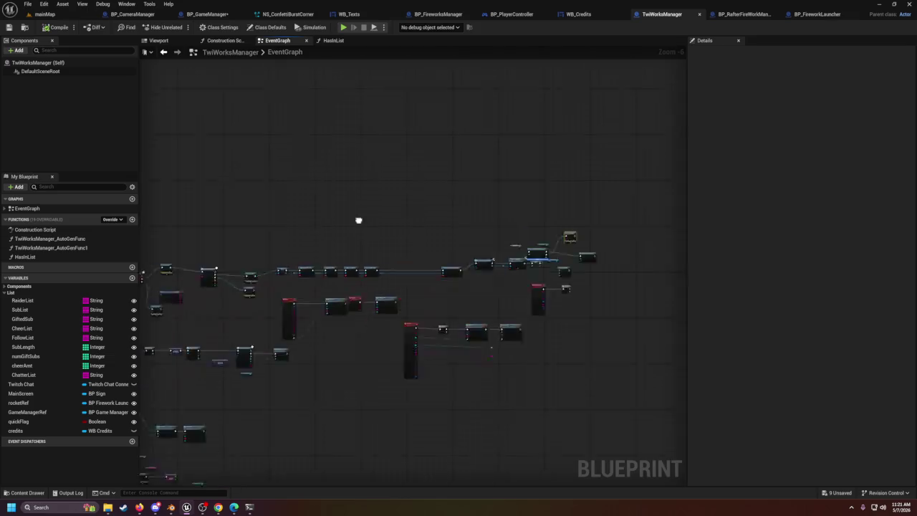
mouse_move(417, 216)
mouse_down()
mouse_move(527, 256)
mouse_move(587, 253)
mouse_up()
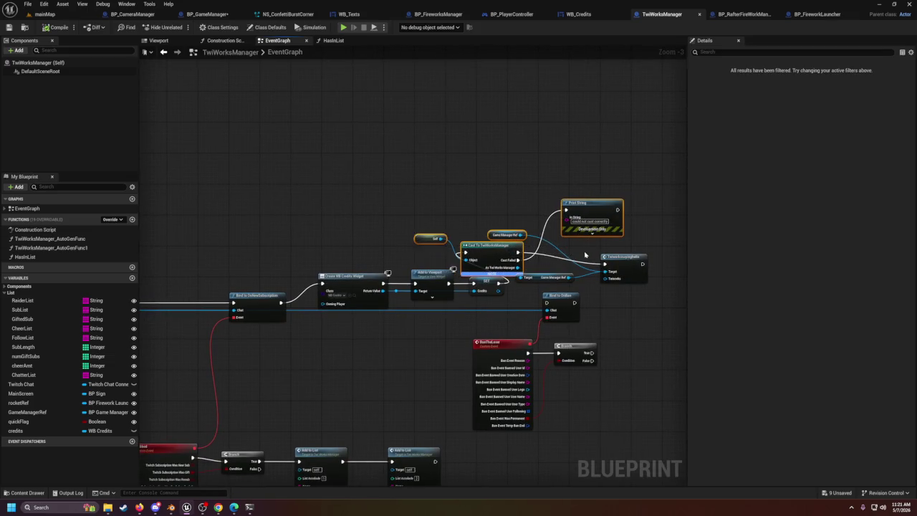
key(Delete)
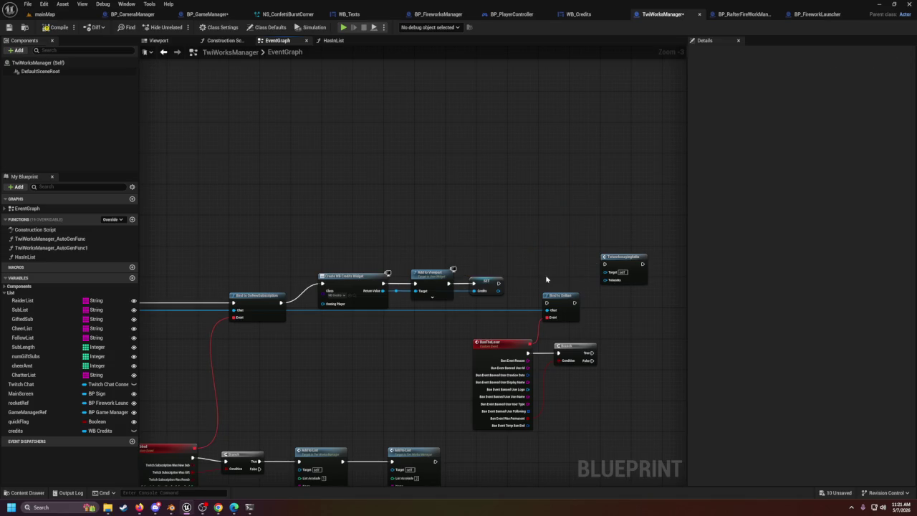
key(ctrl+z)
mouse_move(631, 313)
mouse_down()
mouse_move(483, 307)
mouse_move(538, 264)
mouse_up()
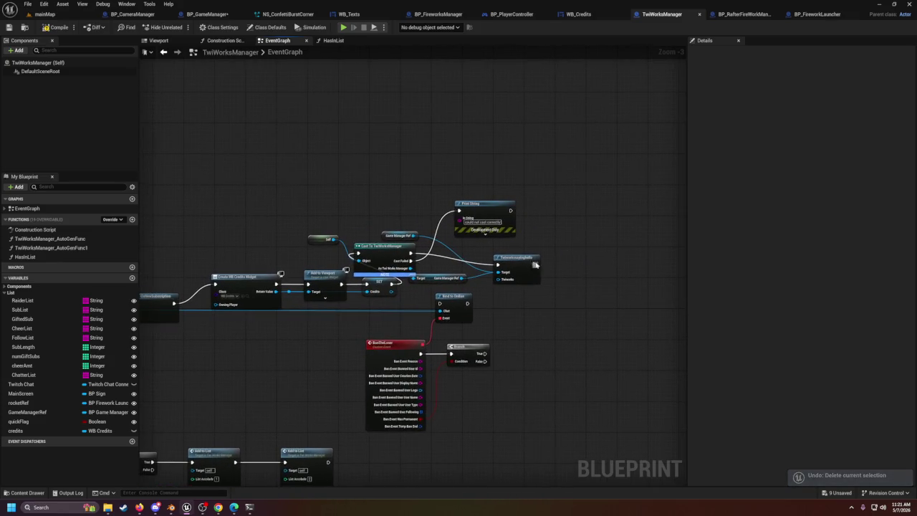
click(537, 265)
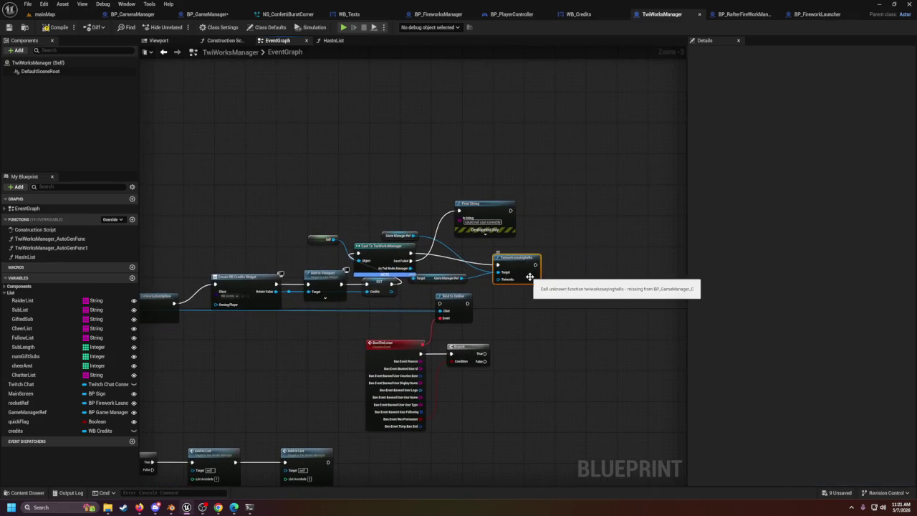
key(Delete)
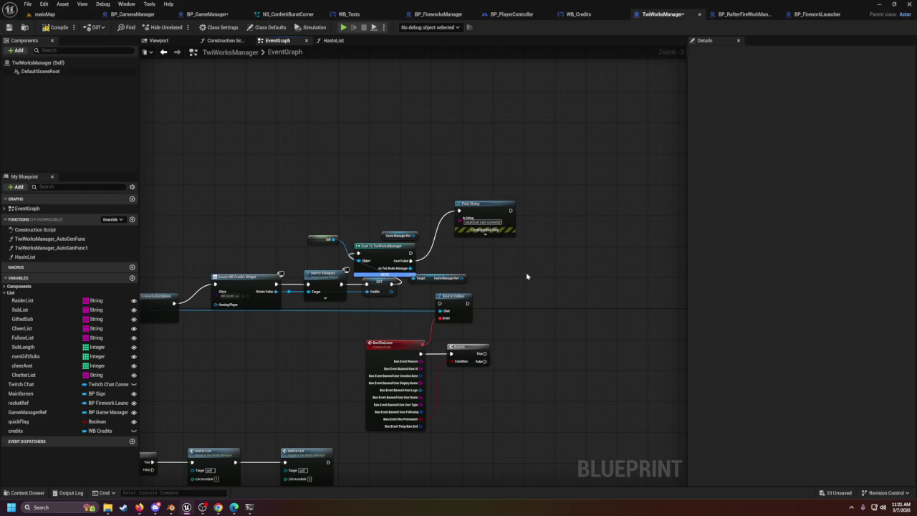
Step: Delete the Self, Game Manager Ref, cast and Print String nodes, then save TwiWorksManager
drag(293, 192, 475, 260)
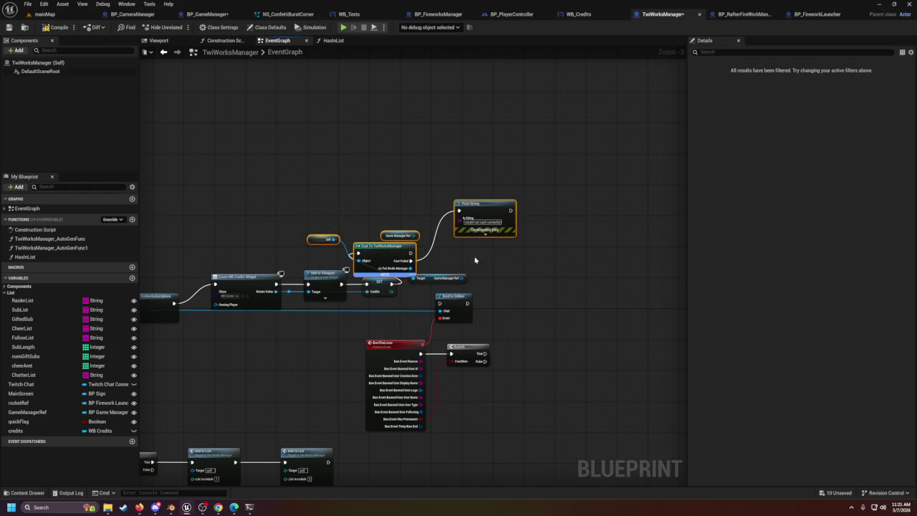
key(Delete)
click(469, 278)
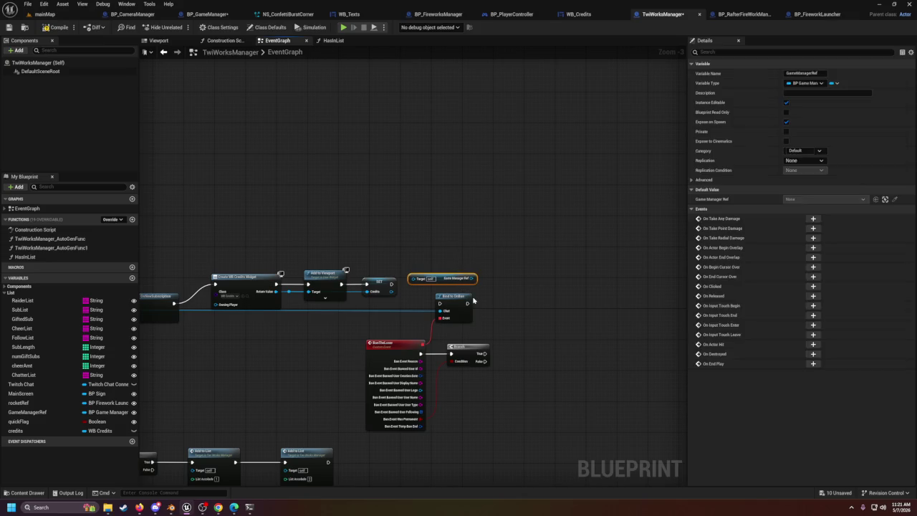
key(Delete)
drag(395, 260, 437, 249)
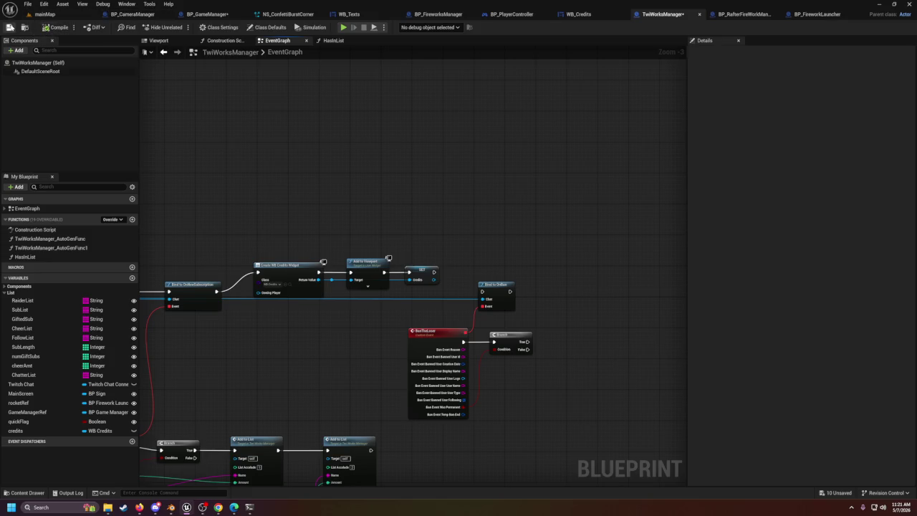
click(9, 28)
click(44, 14)
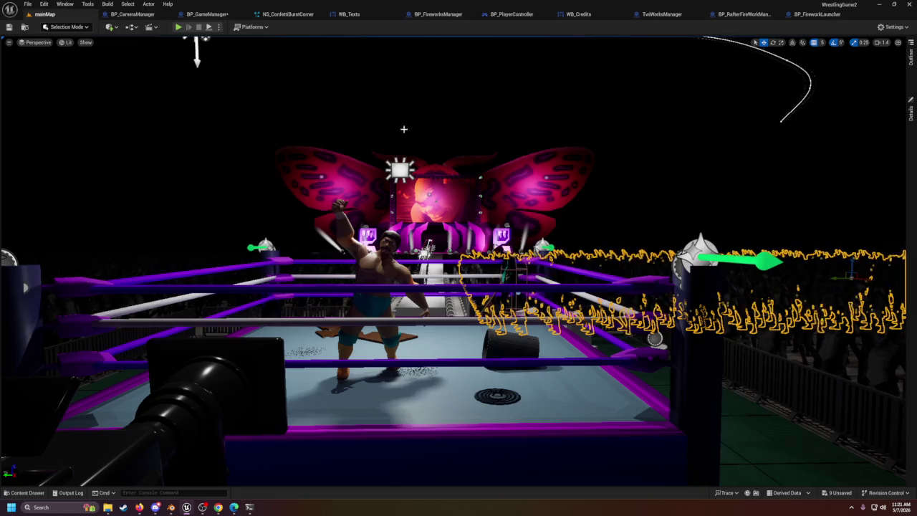
Step: Show the Outliner's six 'manag' actors, briefly checking BP_Crowd_549's details
click(911, 57)
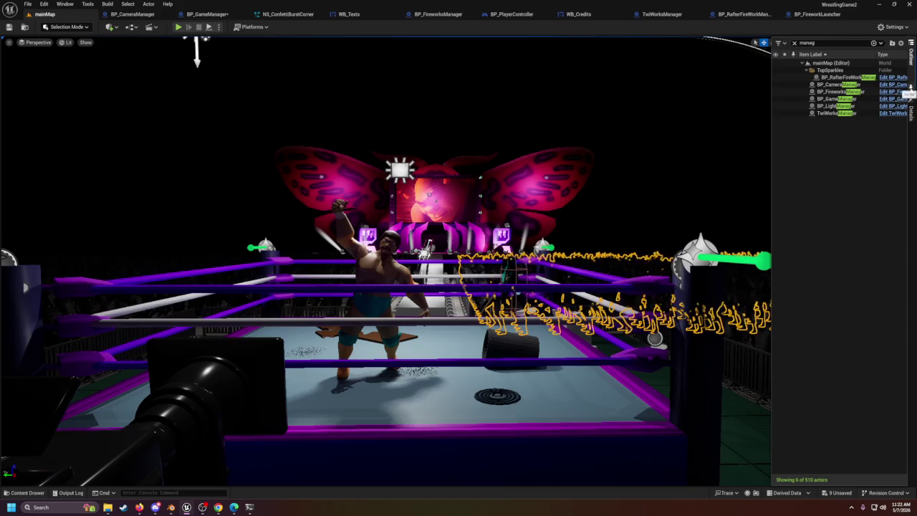
click(913, 111)
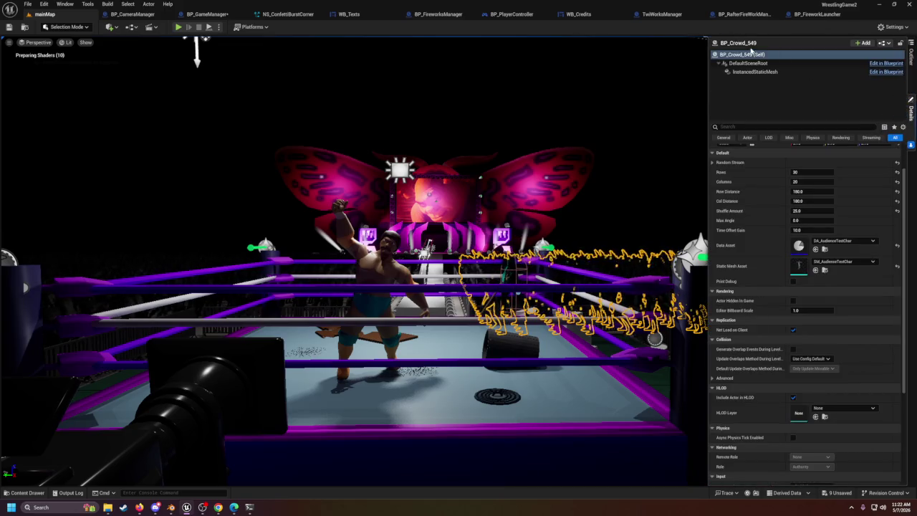
click(910, 51)
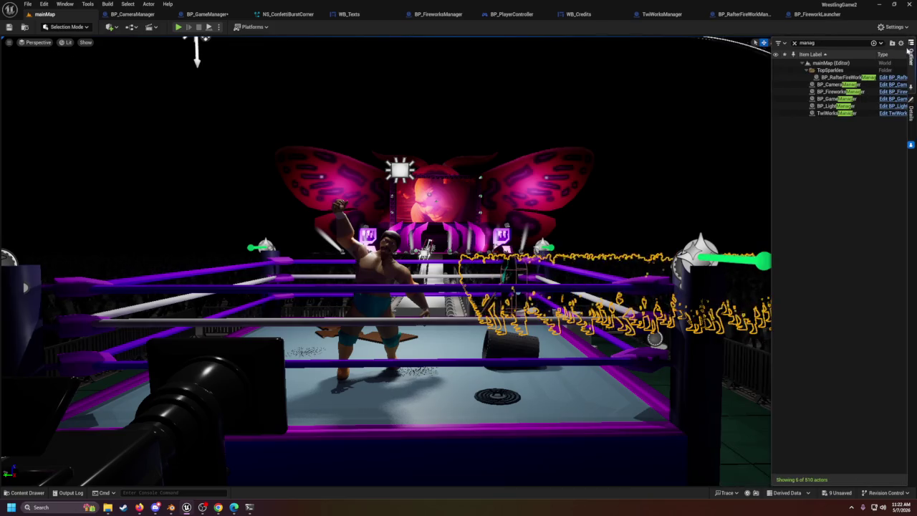